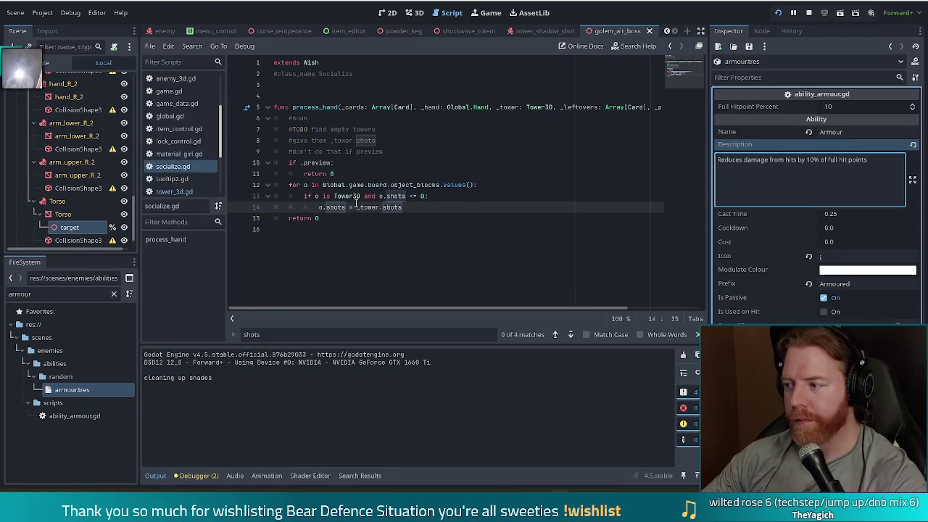
Place the caret at lines 11 and 12 of the script, inside object_blocks
{"action": "mouse_move", "coordinate": [370, 208]}
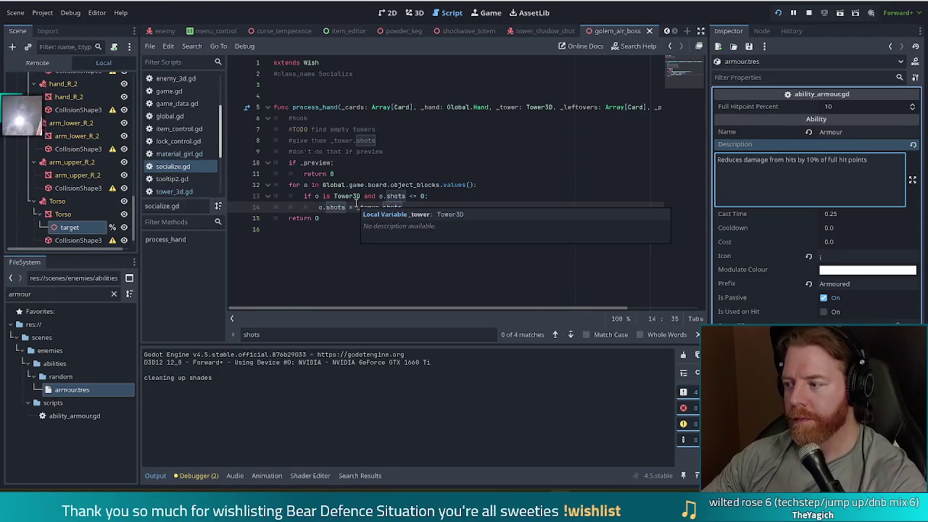
{"action": "left_click", "coordinate": [479, 185]}
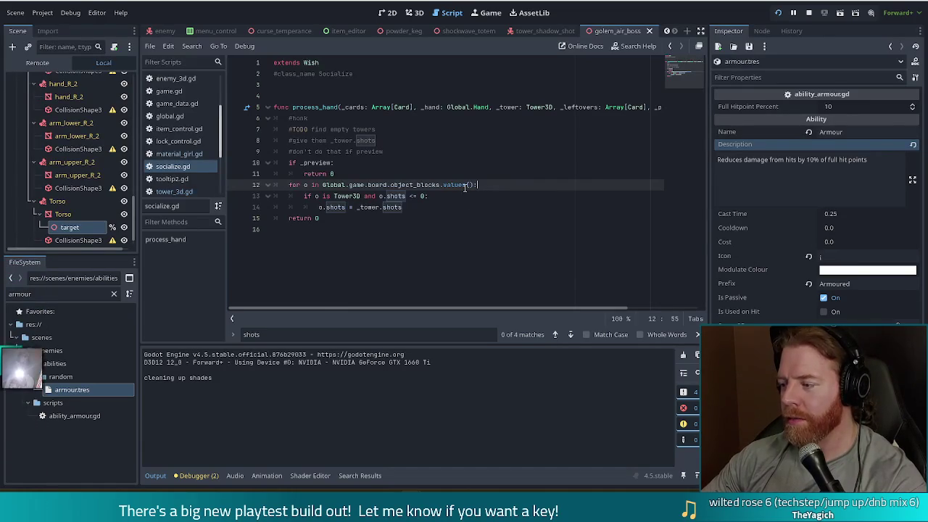
{"action": "mouse_move", "coordinate": [466, 186]}
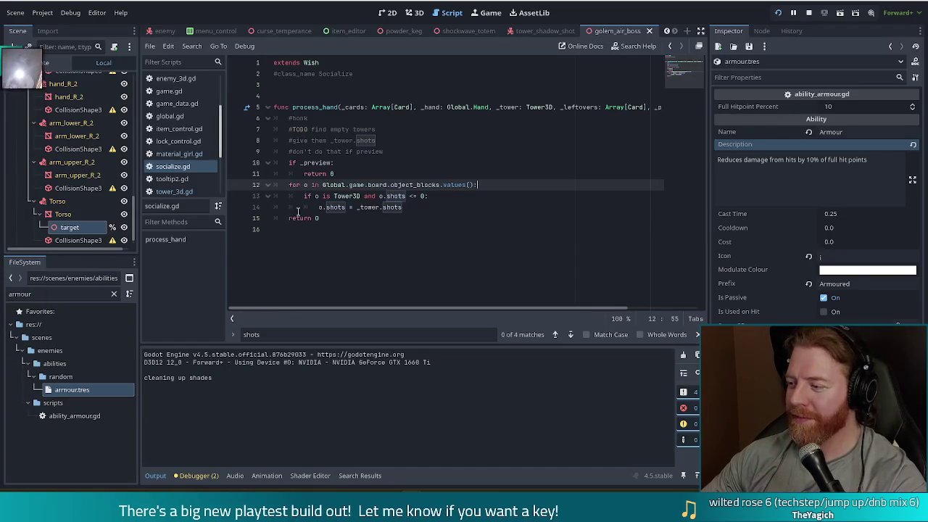
{"action": "left_click", "coordinate": [435, 174]}
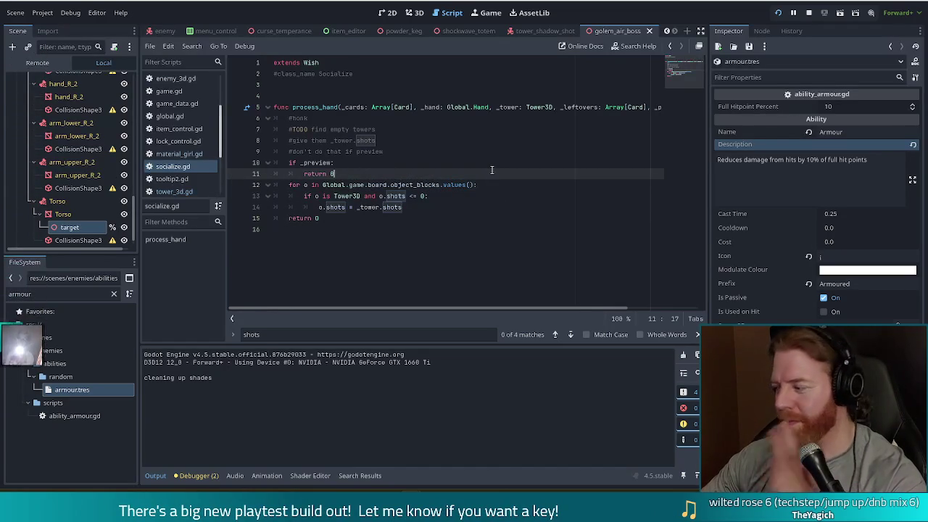
{"action": "left_click", "coordinate": [433, 185]}
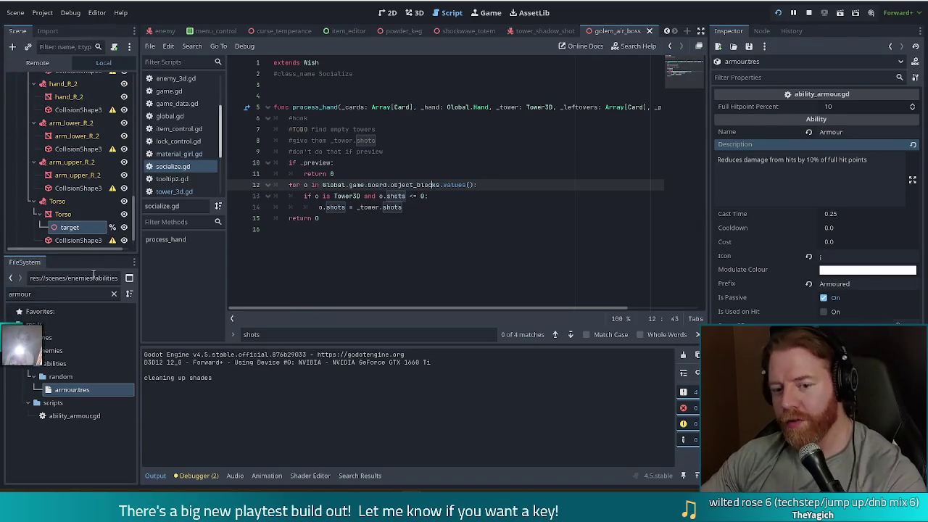
Filter FileSystem for 'fake', select fake_id.tres, then clear the filter
{"action": "double_click", "coordinate": [42, 294]}
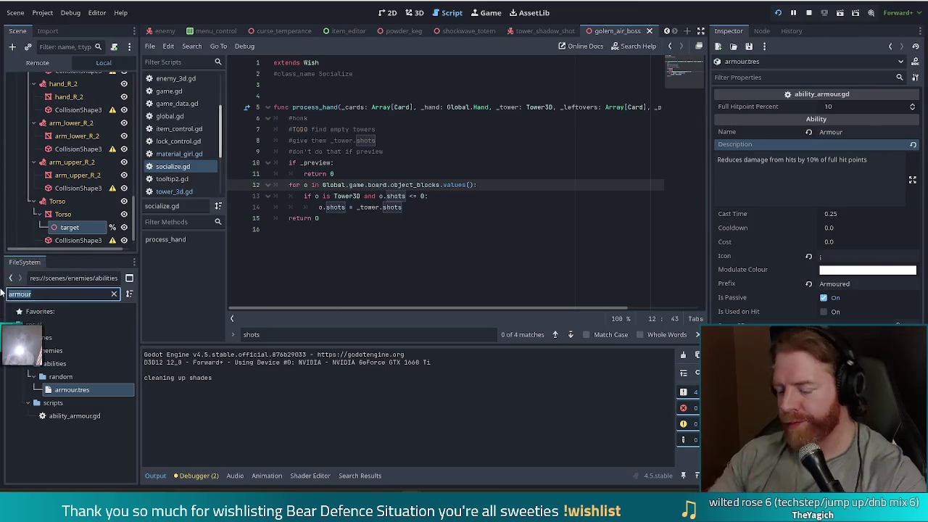
{"action": "type", "text": "fake"}
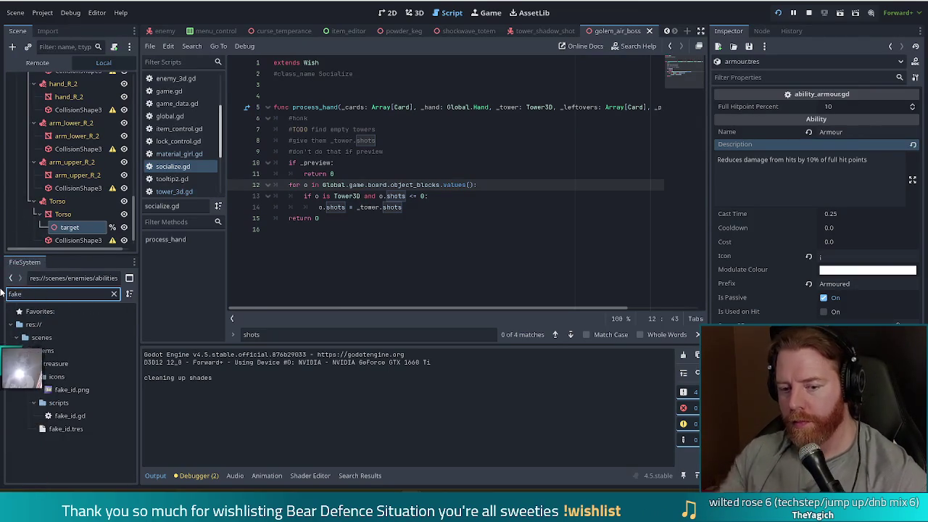
{"action": "left_click", "coordinate": [65, 428]}
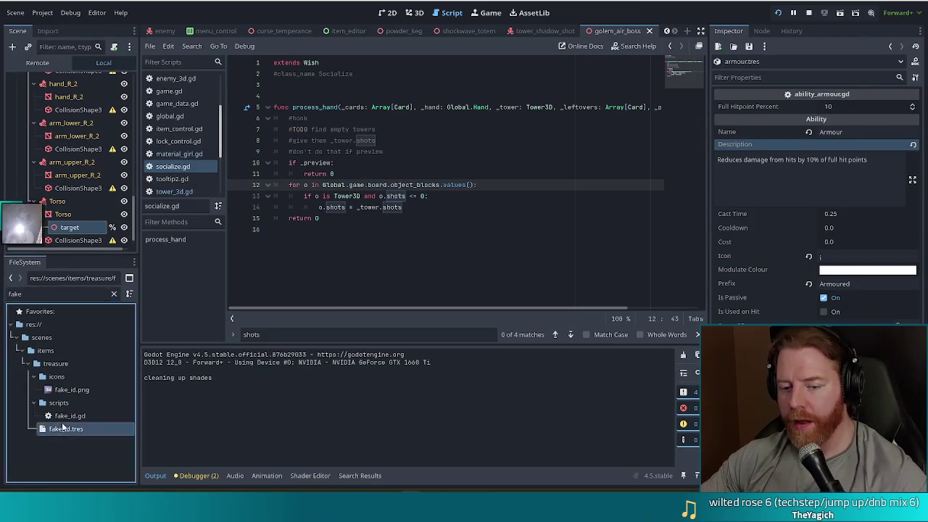
{"action": "left_click", "coordinate": [114, 294]}
Browse the treasure items, checking tot_parp.tres and spare_deck.tres
{"action": "scroll", "coordinate": [133, 373], "scroll_direction": "down", "scroll_amount": 3}
{"action": "scroll", "coordinate": [133, 373], "scroll_direction": "up", "scroll_amount": 2}
{"action": "scroll", "coordinate": [133, 372], "scroll_direction": "down", "scroll_amount": 2}
{"action": "scroll", "coordinate": [132, 372], "scroll_direction": "up", "scroll_amount": 3}
{"action": "scroll", "coordinate": [133, 371], "scroll_direction": "down", "scroll_amount": 2}
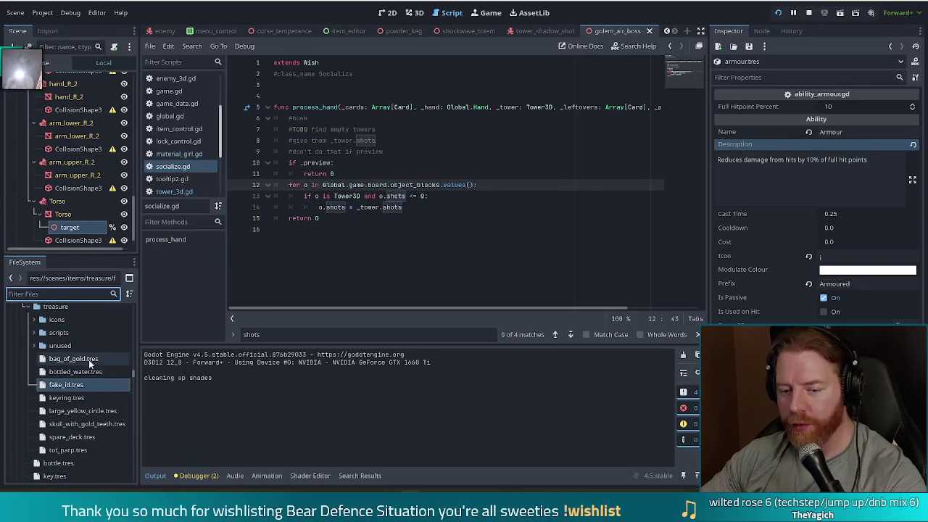
{"action": "scroll", "coordinate": [83, 435], "scroll_direction": "up", "scroll_amount": 1}
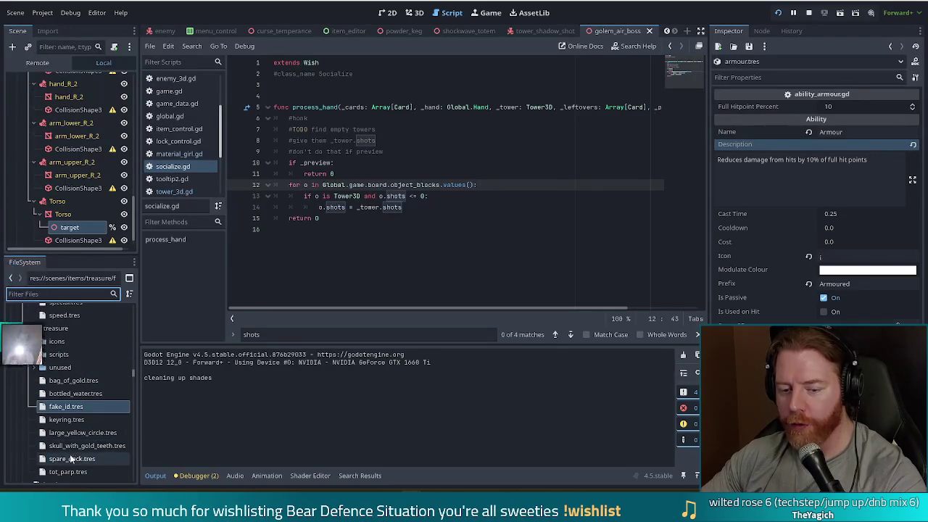
{"action": "scroll", "coordinate": [73, 459], "scroll_direction": "down", "scroll_amount": 3}
{"action": "scroll", "coordinate": [73, 460], "scroll_direction": "up", "scroll_amount": 3}
{"action": "left_click", "coordinate": [67, 472]}
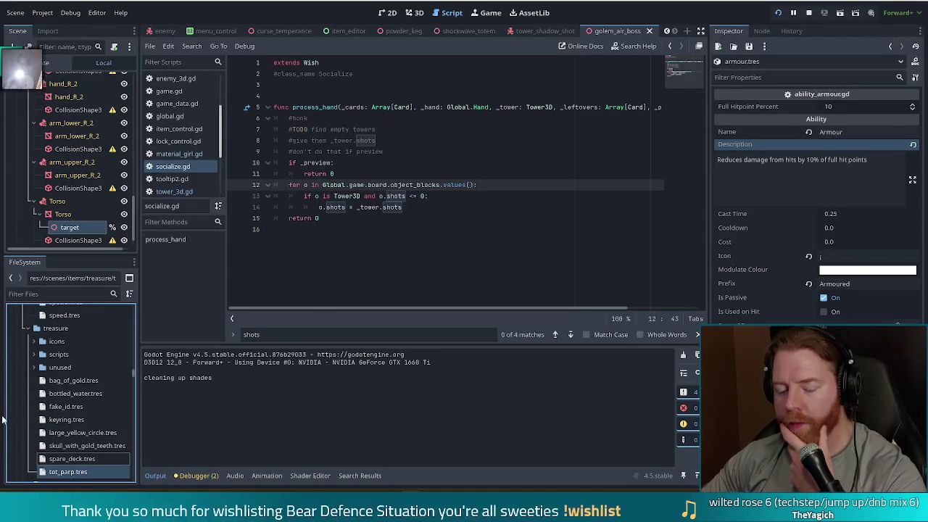
{"action": "left_click", "coordinate": [65, 458]}
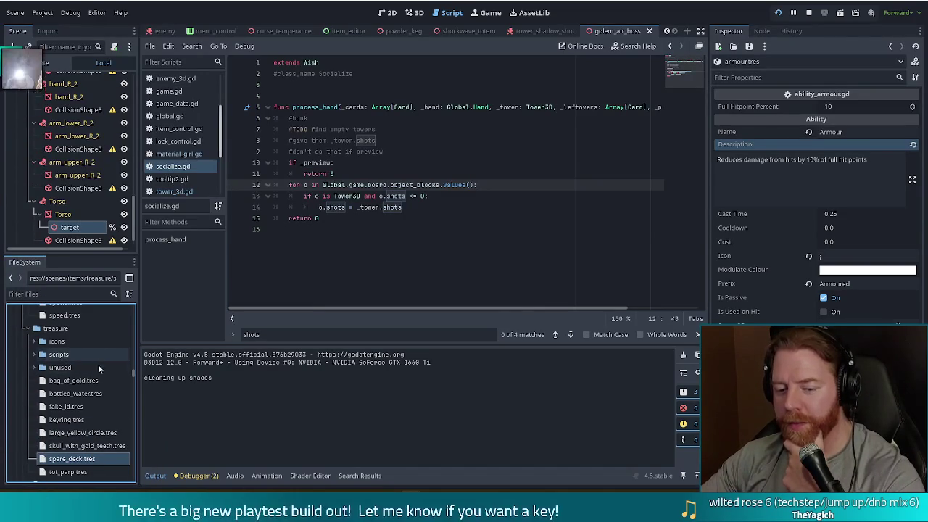
Inspect skull_with_gold_teeth.tres, then show large_yellow_circle.tres in the Inspector
{"action": "left_click", "coordinate": [86, 445]}
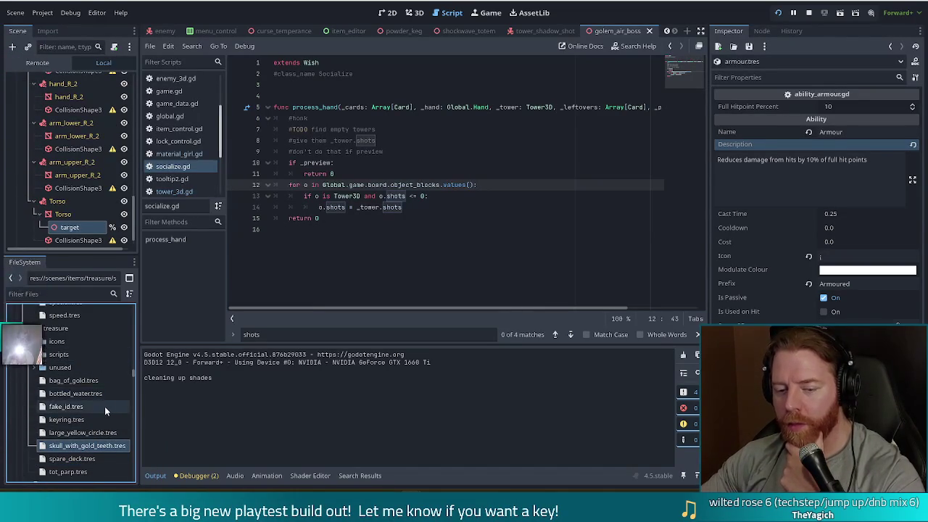
{"action": "left_click", "coordinate": [78, 433]}
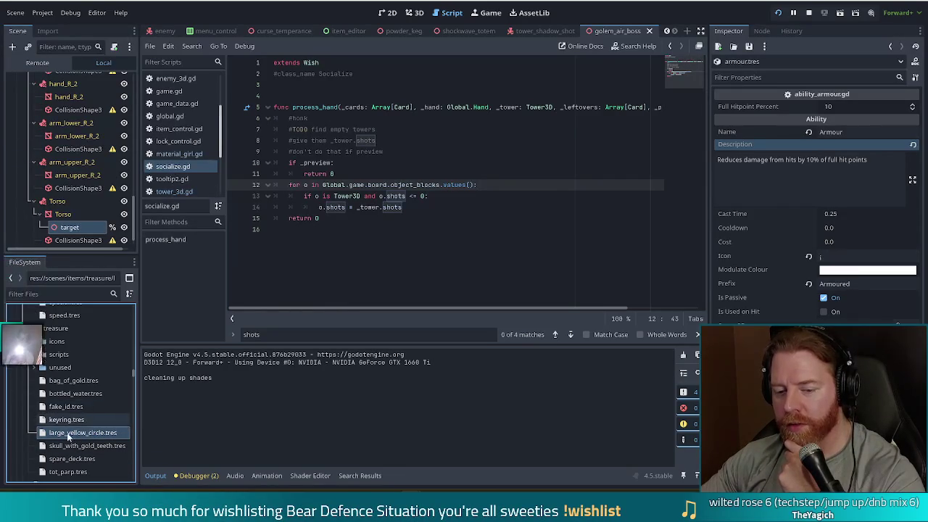
{"action": "left_click", "coordinate": [70, 434]}
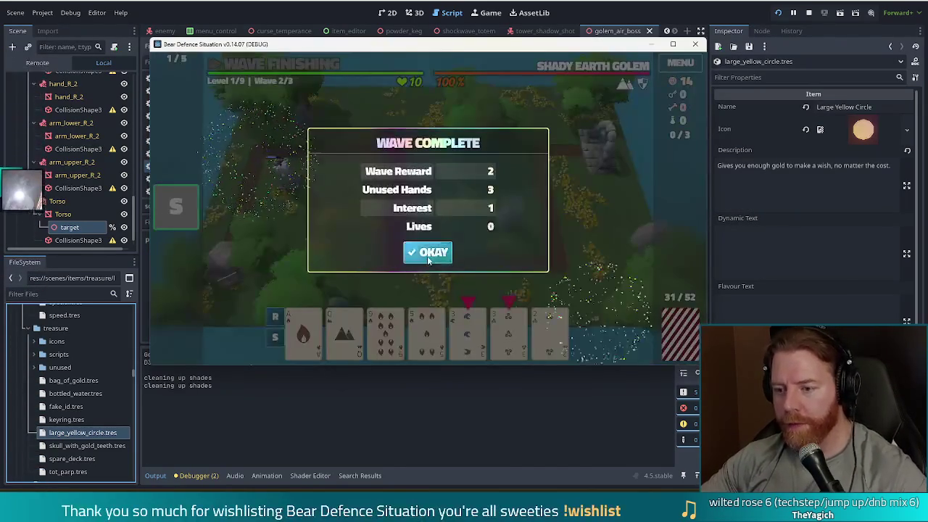
Close the Wave Complete summary and upgrade the ballista's Shots
{"action": "left_click", "coordinate": [427, 255]}
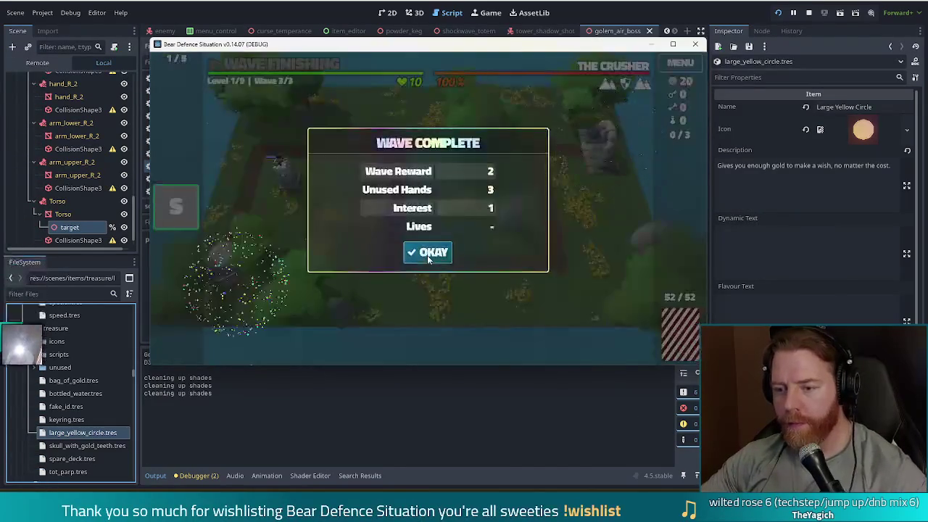
{"action": "left_click", "coordinate": [427, 253]}
{"action": "left_click", "coordinate": [355, 191]}
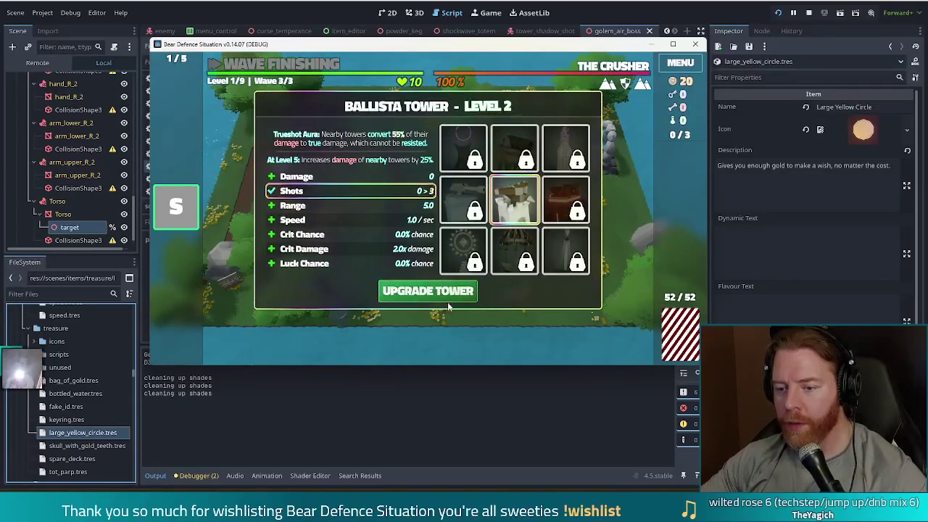
{"action": "left_click", "coordinate": [430, 293]}
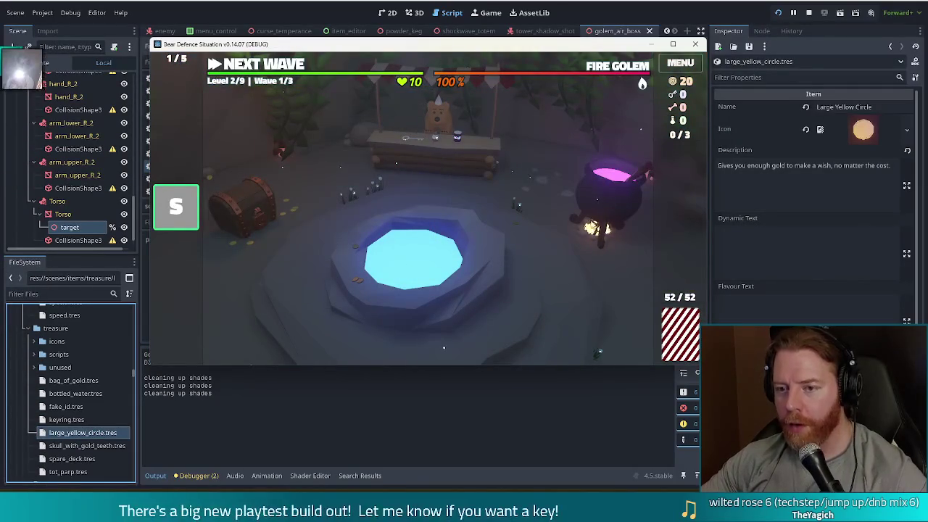
Add the large_yellow_circle treasure with a console command, then open the Wishing Well
{"action": "key", "text": "grave"}
{"action": "key", "text": "Up"}
{"action": "key", "text": "BackSpace"}
{"action": "key", "text": "BackSpace"}
{"action": "key", "text": "BackSpace"}
{"action": "key", "text": "BackSpace"}
{"action": "type", "text": "trea"}
{"action": "type", "text": "sure la"}
{"action": "type", "text": "rge_yellow_f"}
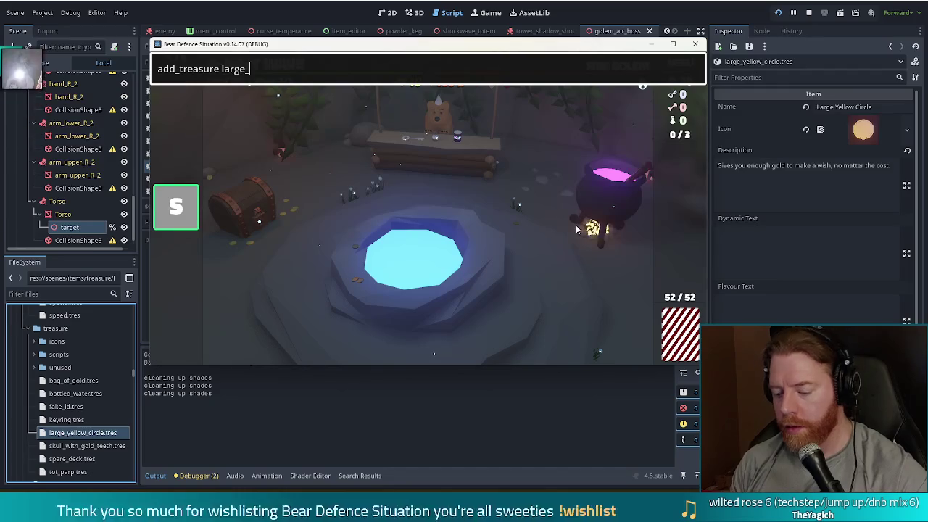
{"action": "key", "text": "BackSpace"}
{"action": "key", "text": "BackSpace"}
{"action": "type", "text": "_circle"}
{"action": "key", "text": "Return"}
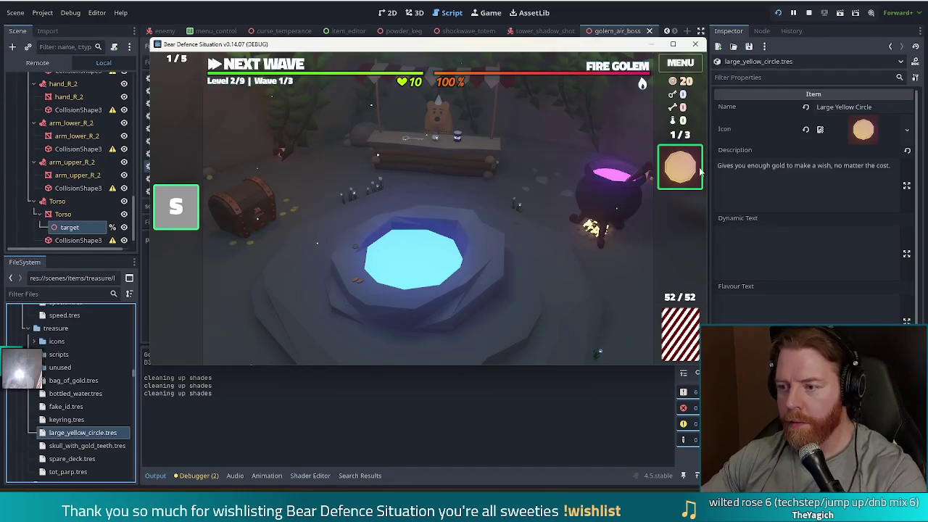
{"action": "left_click", "coordinate": [481, 290]}
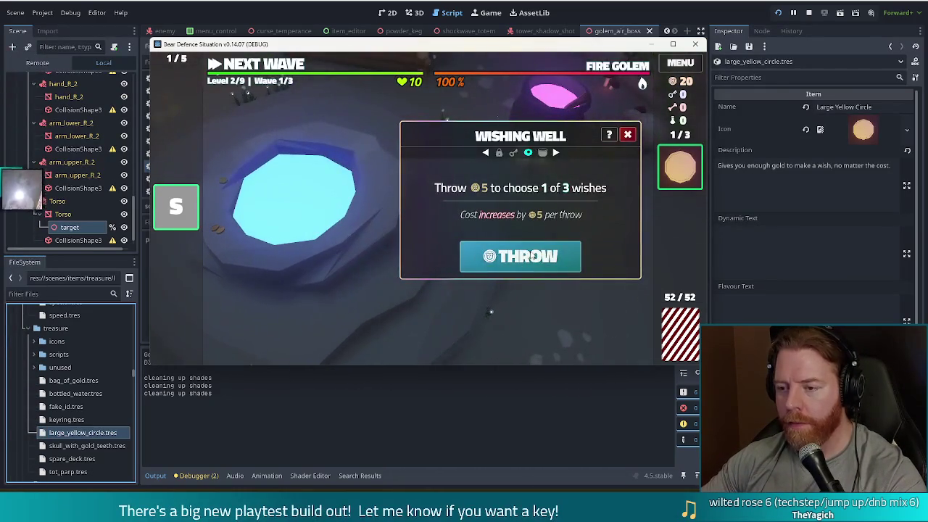
Throw gold into the well twice, skipping both wish offers
{"action": "mouse_move", "coordinate": [675, 181]}
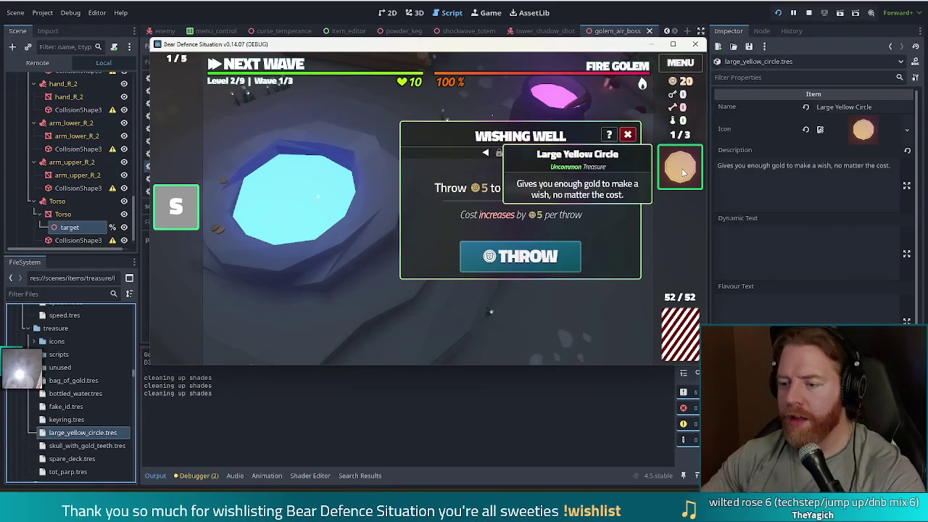
{"action": "left_click", "coordinate": [519, 258]}
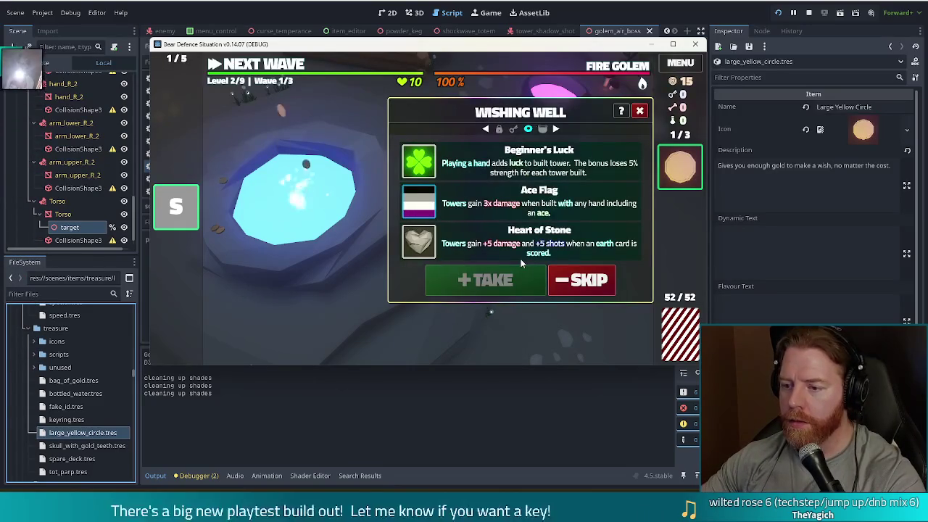
{"action": "left_click", "coordinate": [680, 167]}
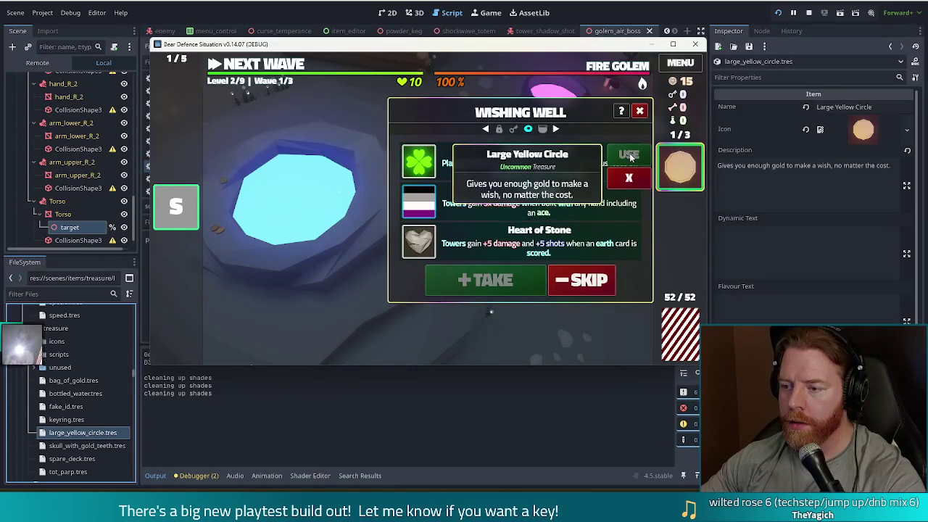
{"action": "left_click", "coordinate": [586, 279]}
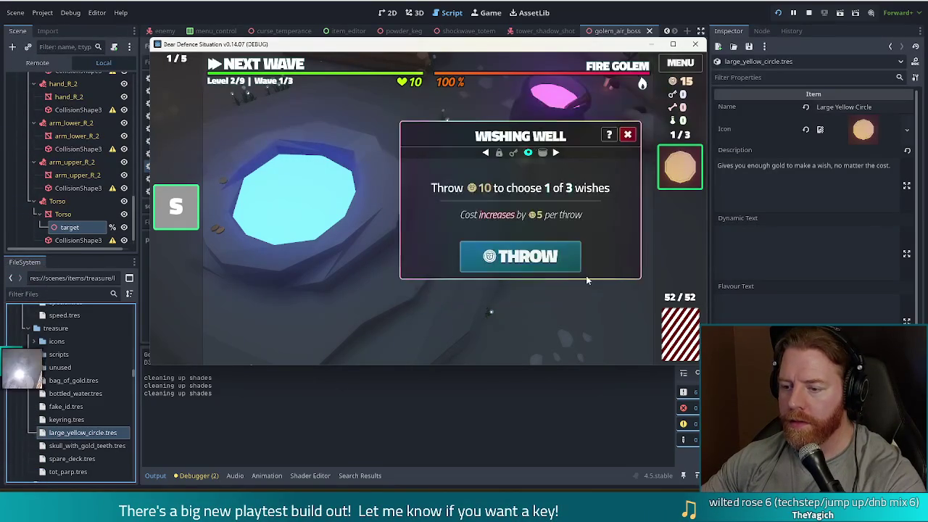
{"action": "left_click", "coordinate": [554, 261]}
{"action": "left_click", "coordinate": [586, 279]}
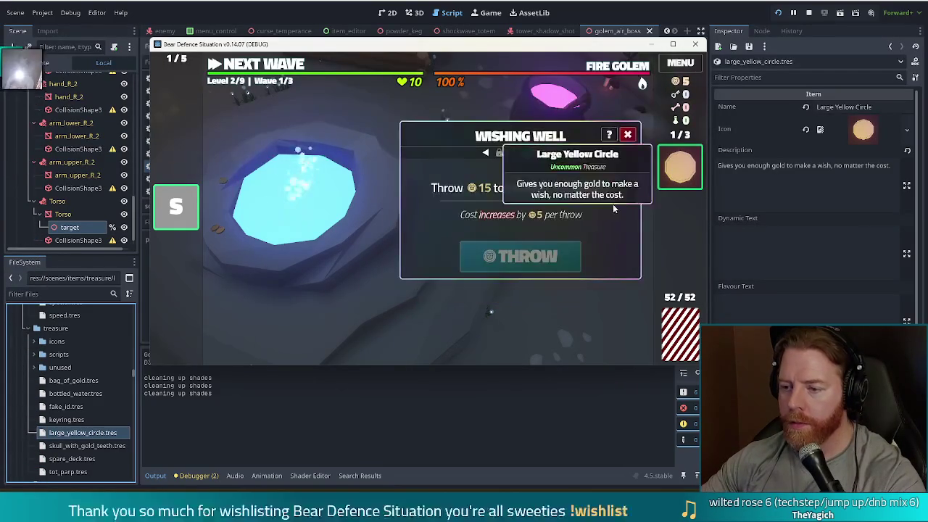
Spend the Large Yellow Circle on a wish and close the Wishing Well
{"action": "left_click", "coordinate": [674, 174]}
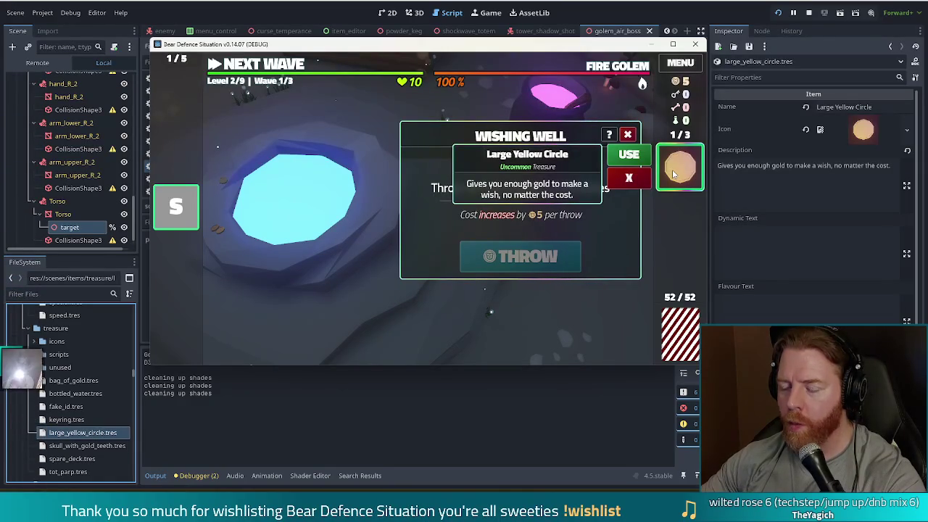
{"action": "left_click", "coordinate": [638, 153]}
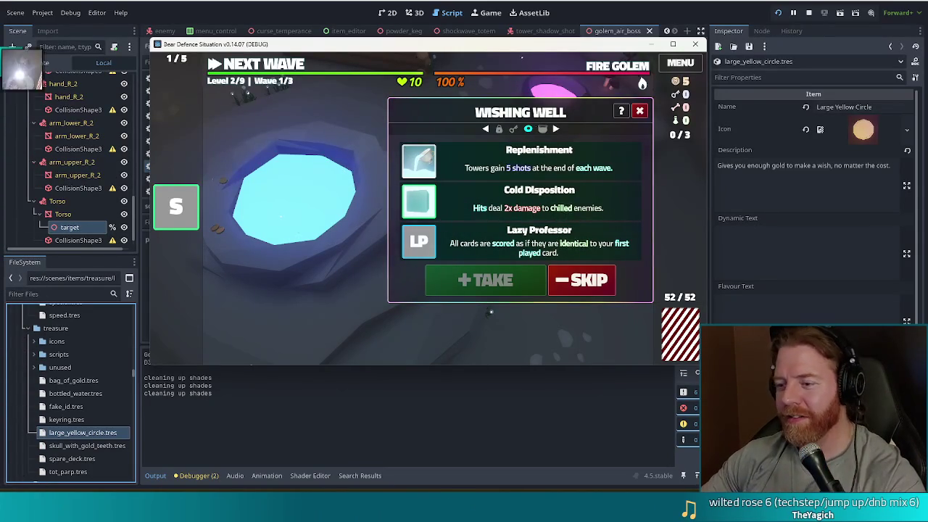
{"action": "left_click", "coordinate": [640, 110]}
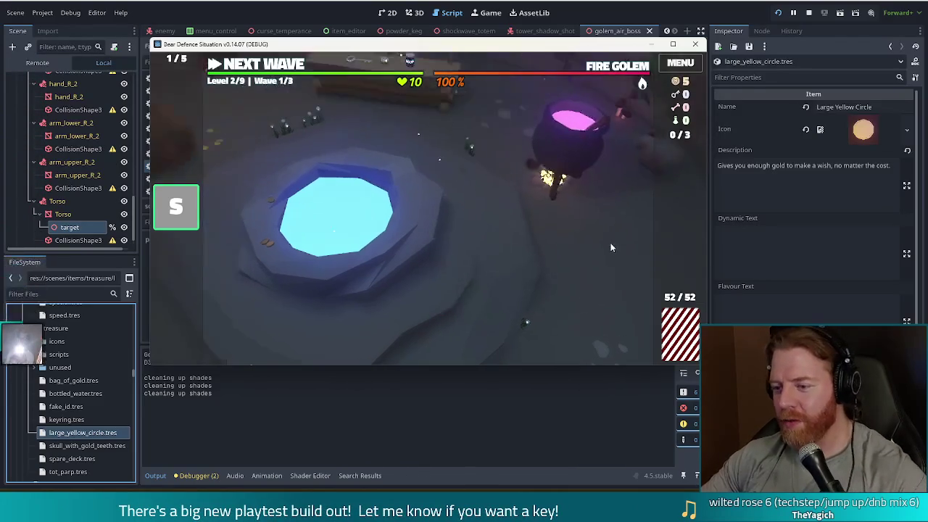
Re-run the treasure console command to regain the Large Yellow Circle, then reopen the well
{"action": "key", "text": "grave"}
{"action": "key", "text": "Up"}
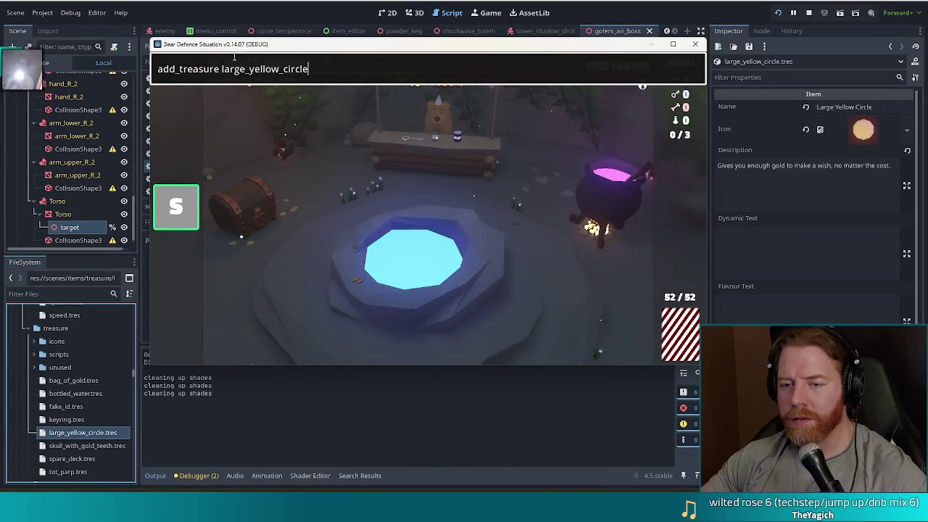
{"action": "key", "text": "Return"}
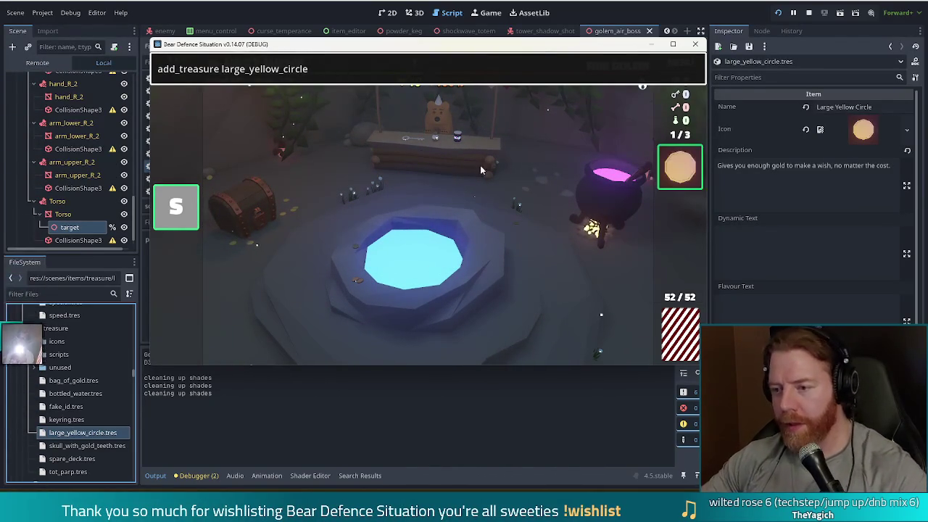
{"action": "key", "text": "grave"}
{"action": "left_click", "coordinate": [450, 278]}
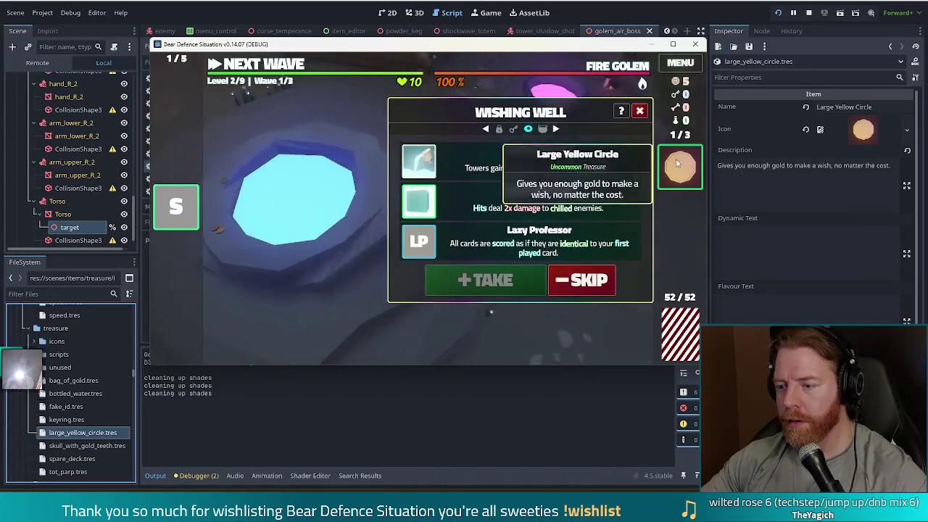
Toggle the Large Yellow Circle's options, skip the wishes, then close and reopen the well
{"action": "left_click", "coordinate": [677, 161]}
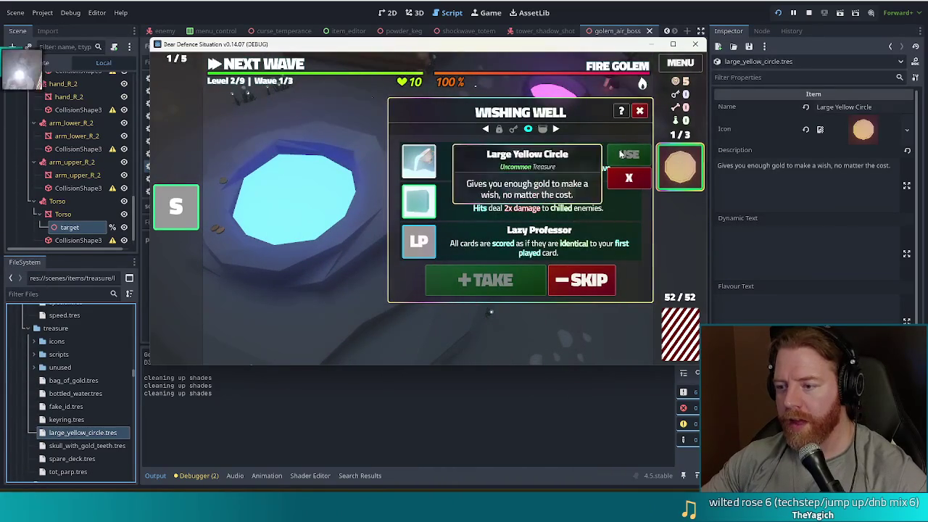
{"action": "mouse_move", "coordinate": [672, 162]}
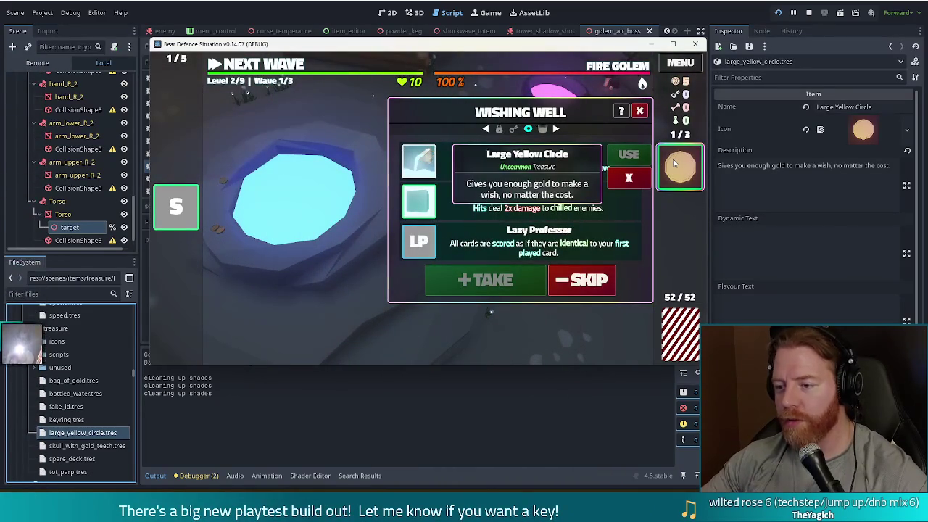
{"action": "left_click", "coordinate": [625, 207]}
{"action": "left_click", "coordinate": [584, 279]}
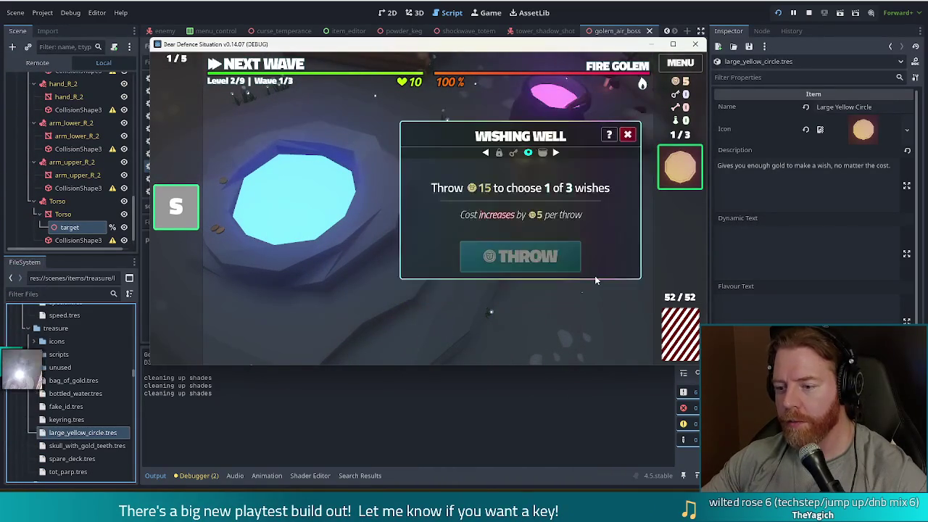
{"action": "left_click", "coordinate": [682, 170]}
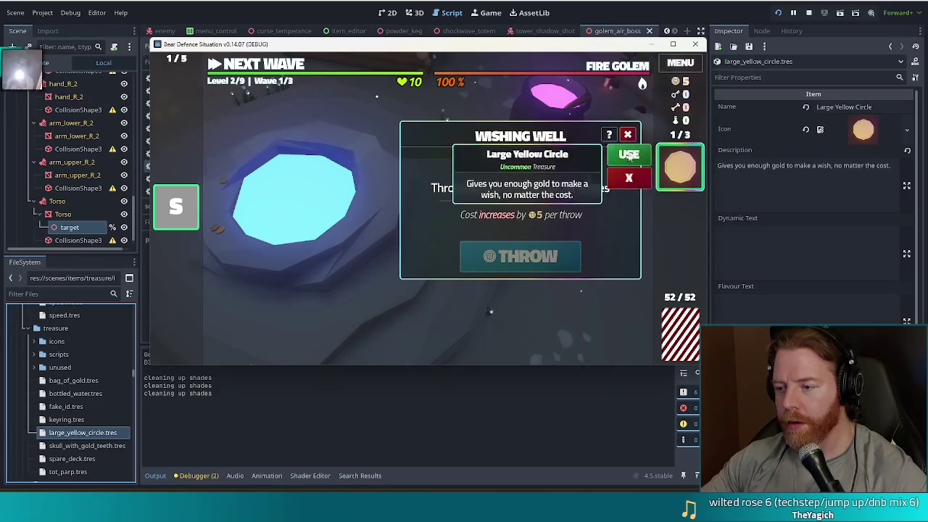
{"action": "left_click", "coordinate": [681, 166]}
{"action": "left_click", "coordinate": [681, 165]}
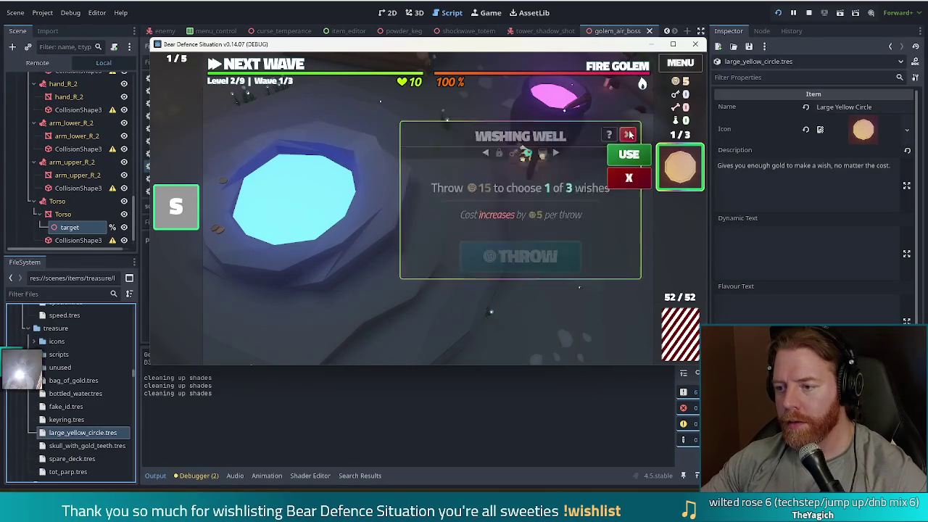
{"action": "left_click", "coordinate": [628, 135]}
{"action": "left_click", "coordinate": [504, 272]}
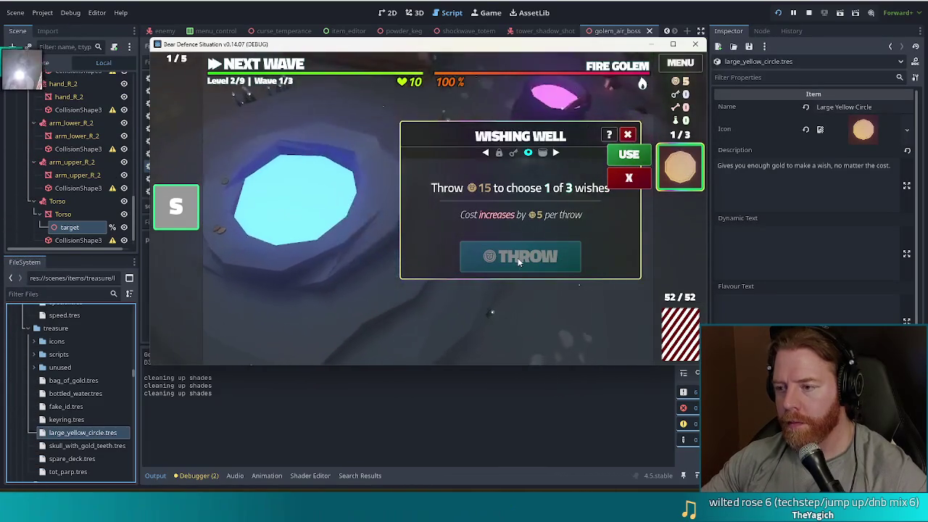
Run 'test kit' in the debug console, then throw once for 15 gold and skip the wishes
{"action": "key", "text": "grave"}
{"action": "key", "text": "ctrl+a"}
{"action": "type", "text": "test"}
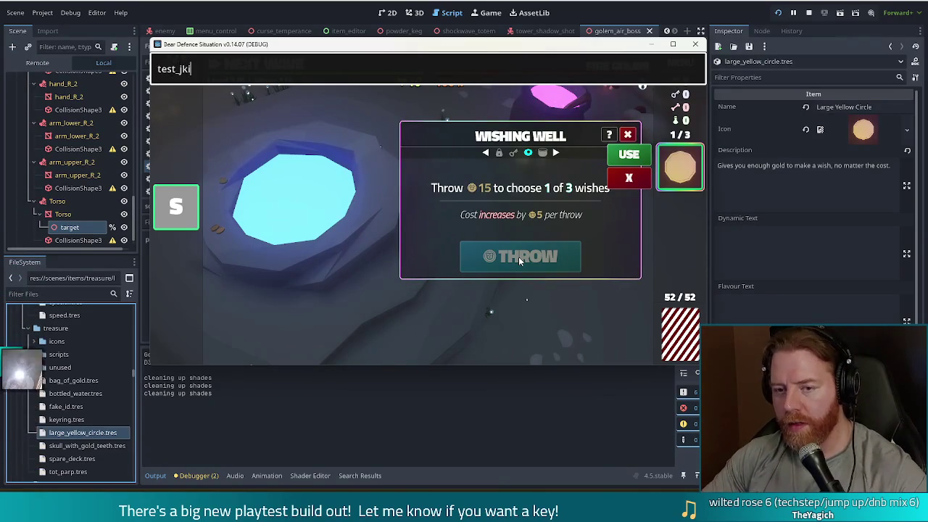
{"action": "type", "text": " kit"}
{"action": "key", "text": "Return"}
{"action": "key", "text": "grave"}
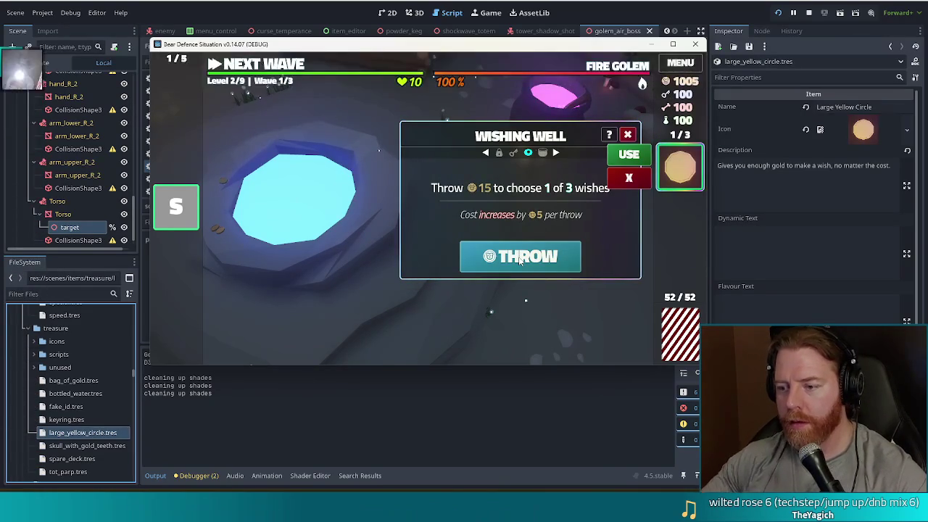
{"action": "left_click", "coordinate": [524, 259]}
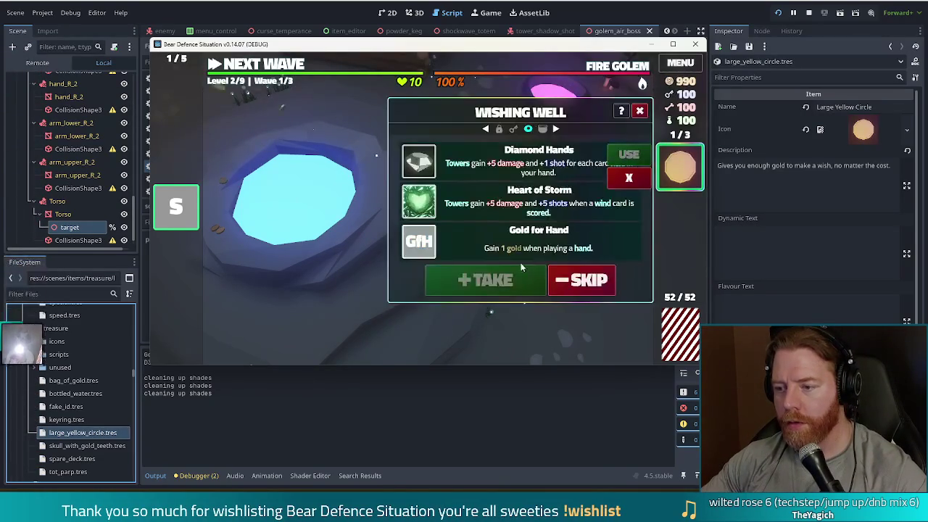
{"action": "left_click", "coordinate": [585, 280]}
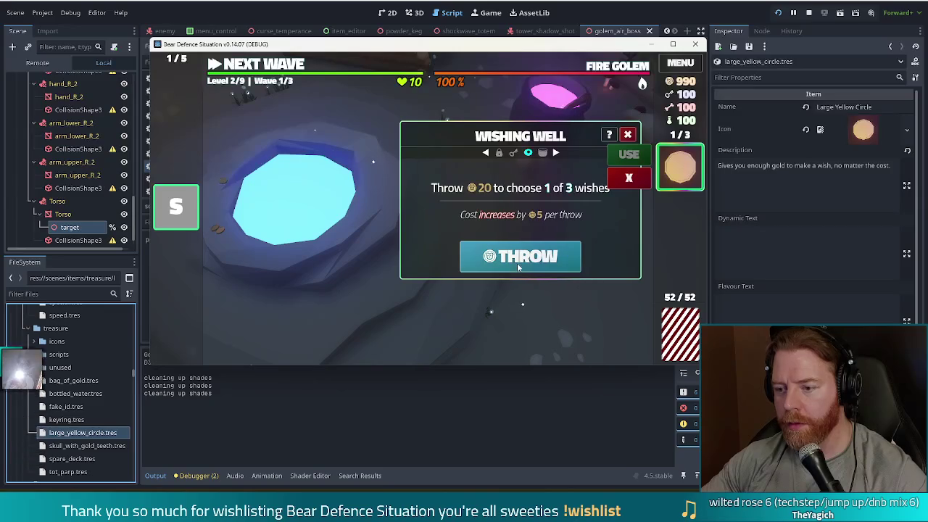
{"action": "mouse_move", "coordinate": [682, 182]}
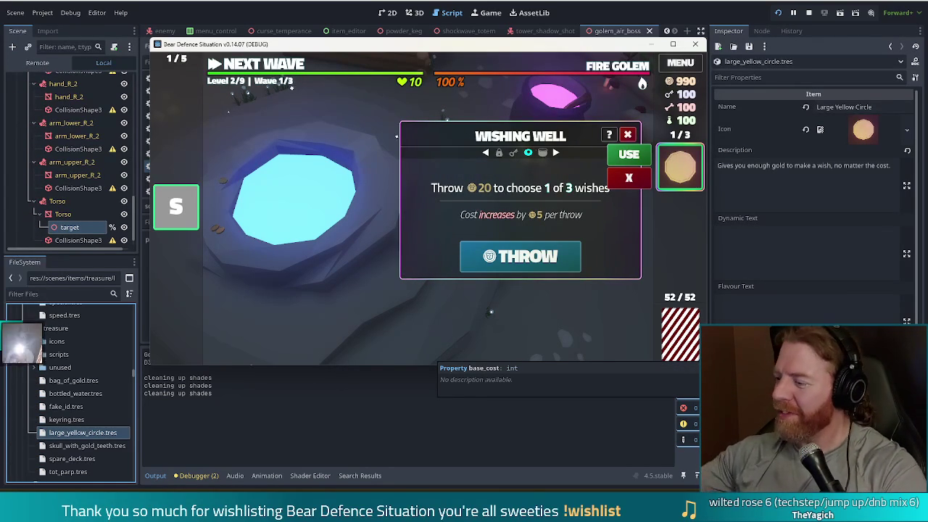
Close the Wishing Well popup with its red X, back to the Level 2/9 scene
{"action": "mouse_move", "coordinate": [682, 175]}
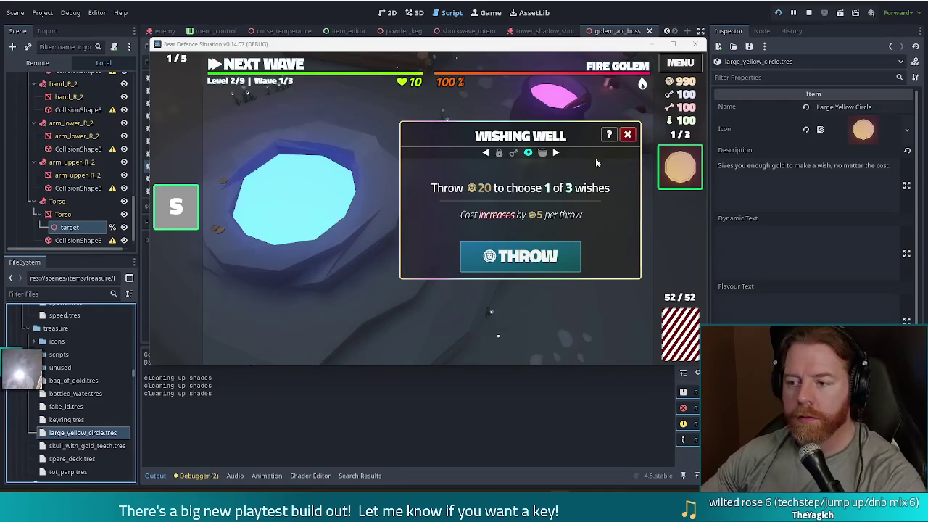
{"action": "left_click", "coordinate": [628, 134]}
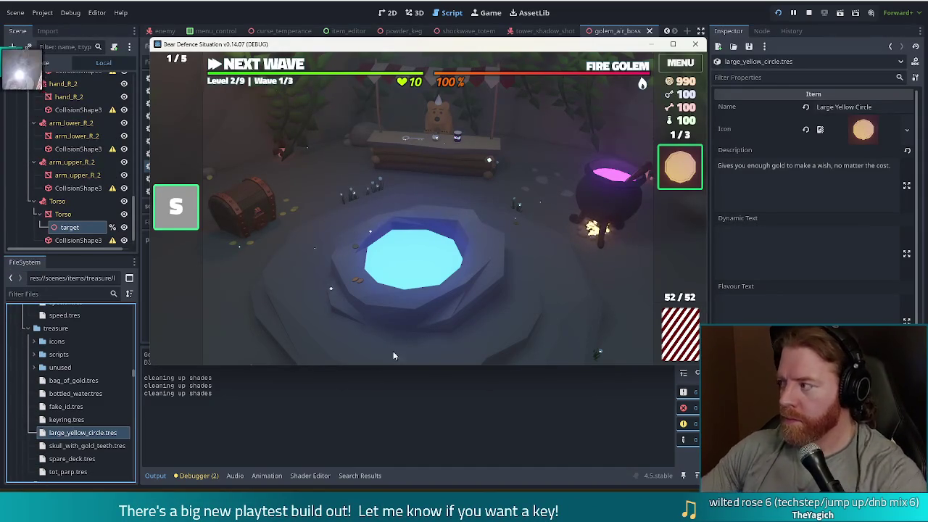
Stop the debug run with F8 and focus the FileSystem filter box
{"action": "key", "text": "F8"}
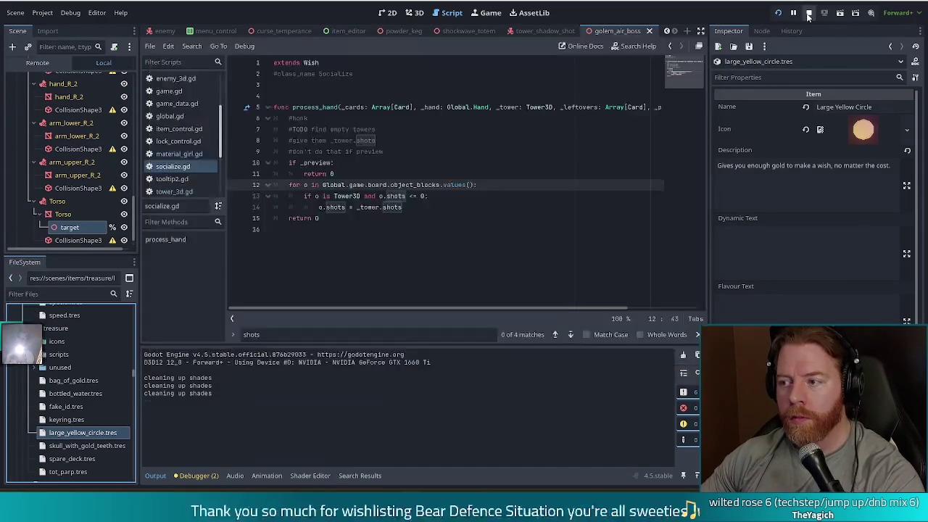
{"action": "left_click", "coordinate": [75, 292]}
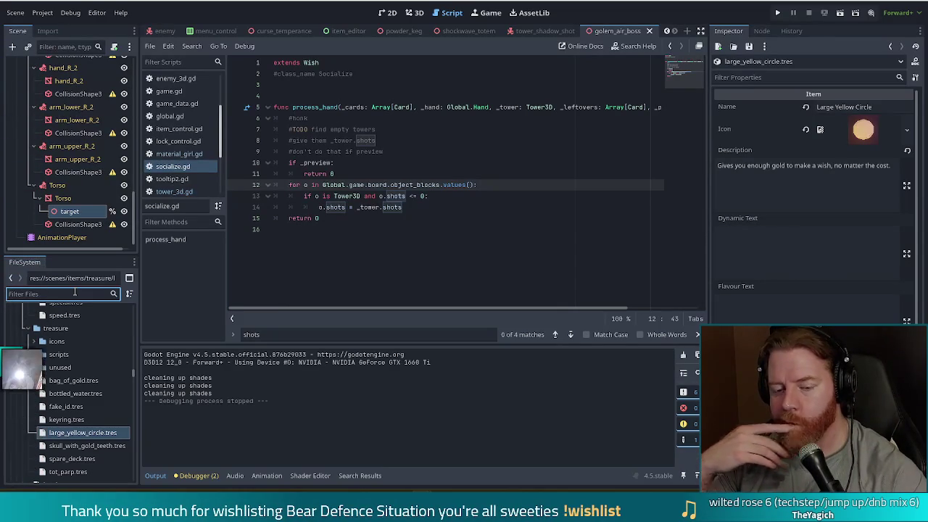
Open bag_of_gold.tres and review its description of giving 5 to 10 gold
{"action": "left_click", "coordinate": [78, 382]}
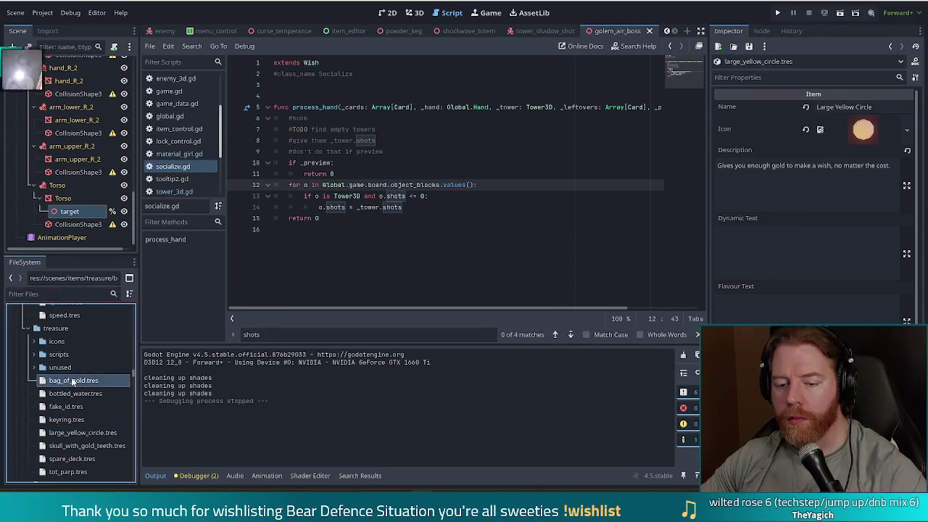
{"action": "double_click", "coordinate": [80, 383]}
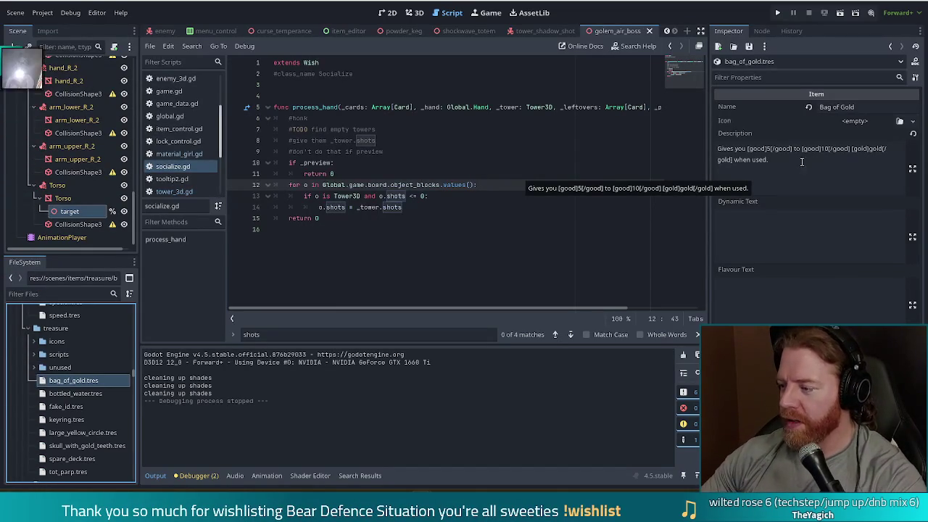
{"action": "left_click", "coordinate": [824, 170]}
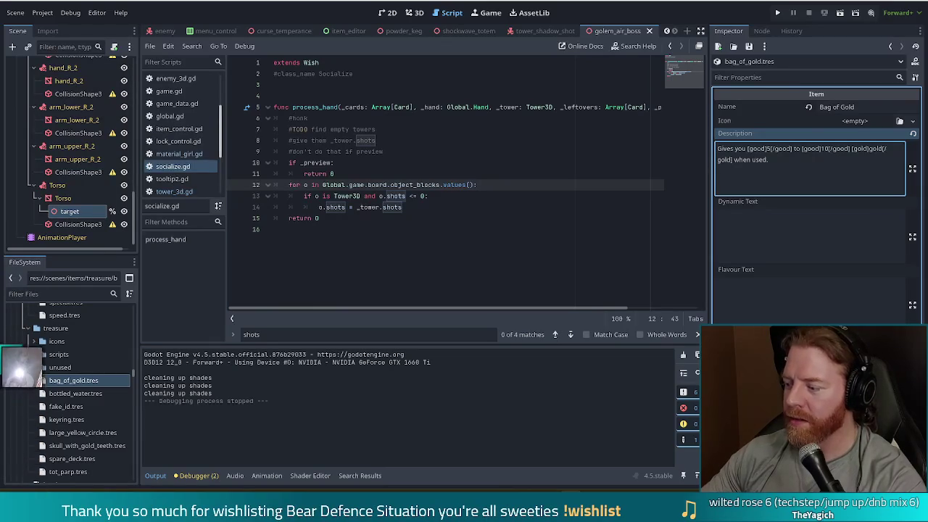
{"action": "left_click", "coordinate": [474, 199]}
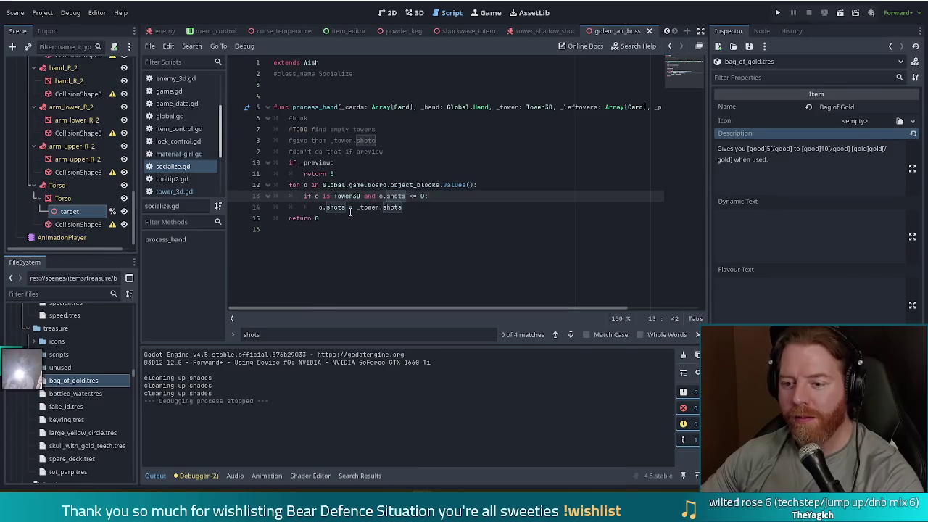
{"action": "key", "text": "Down"}
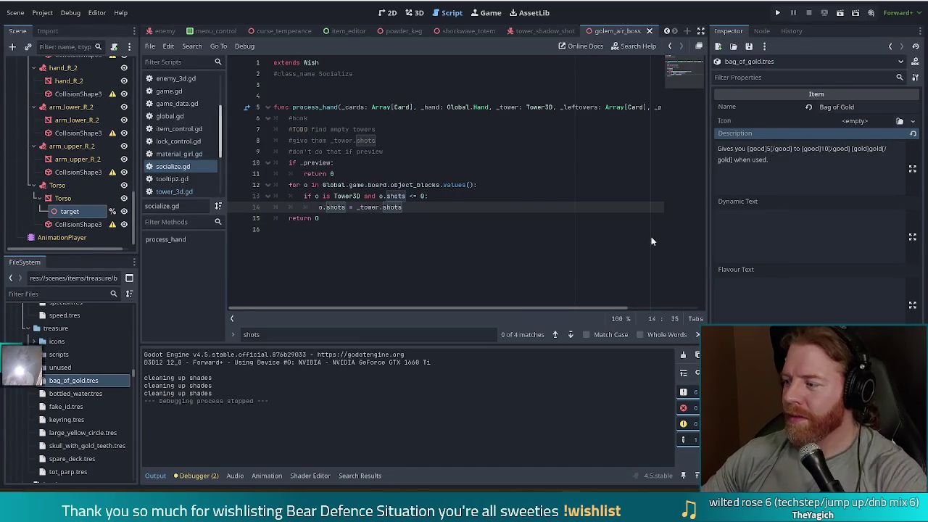
Edit socialize.gd at line 16 and its last line, then select fake_id.tres
{"action": "left_click", "coordinate": [483, 228]}
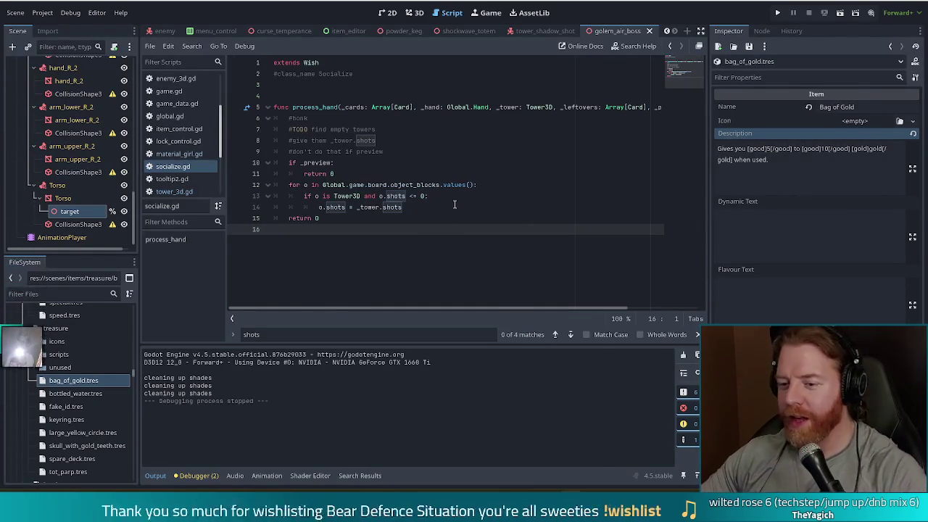
{"action": "left_click", "coordinate": [321, 218]}
{"action": "left_click", "coordinate": [318, 232]}
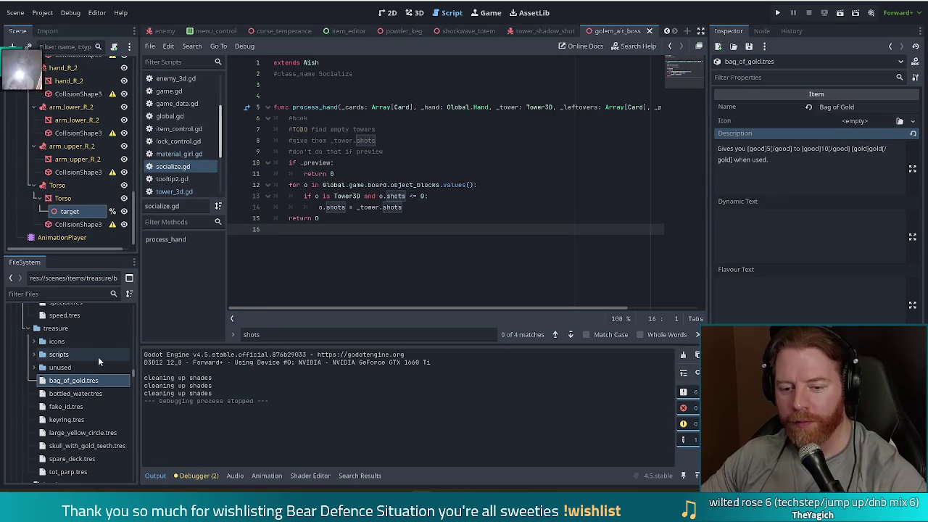
{"action": "scroll", "coordinate": [98, 356], "scroll_direction": "down", "scroll_amount": 3}
{"action": "left_click", "coordinate": [80, 341]}
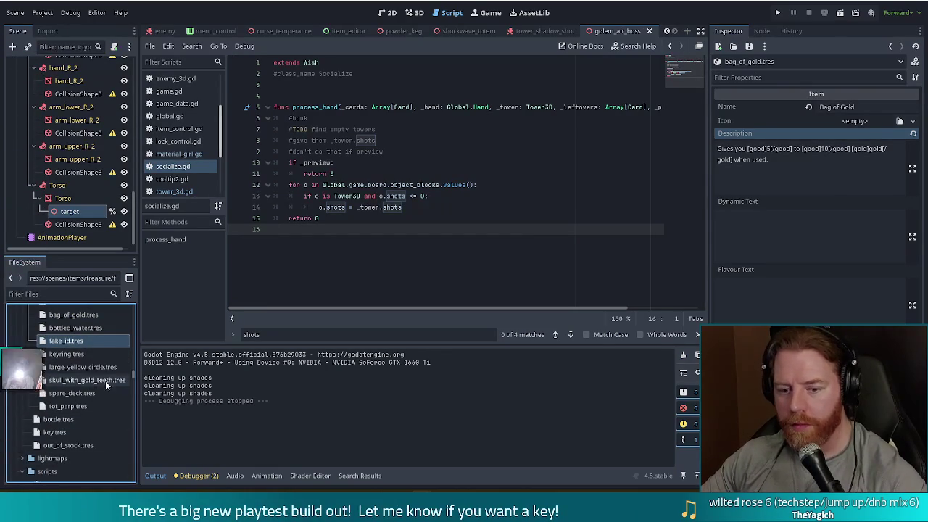
Open spare_deck.tres in the Inspector and start duplicating it with Ctrl+D
{"action": "left_click", "coordinate": [84, 395]}
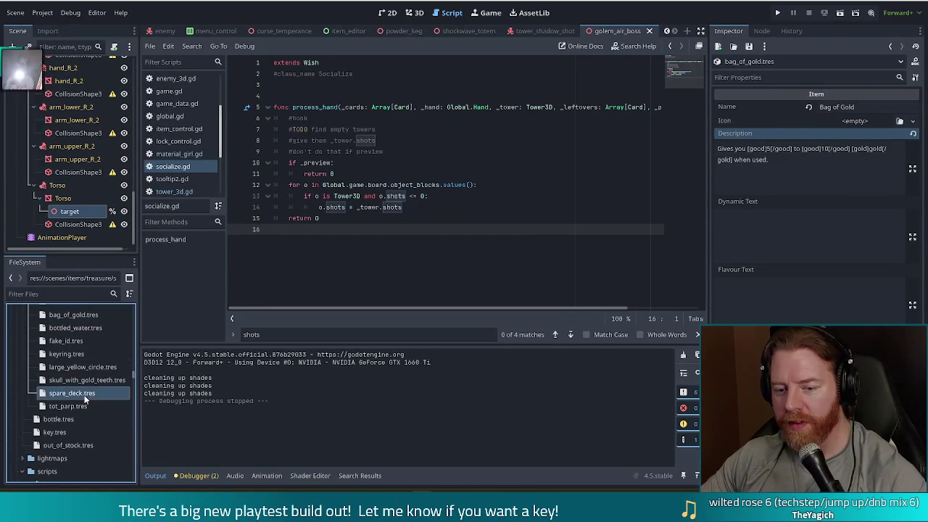
{"action": "double_click", "coordinate": [66, 392]}
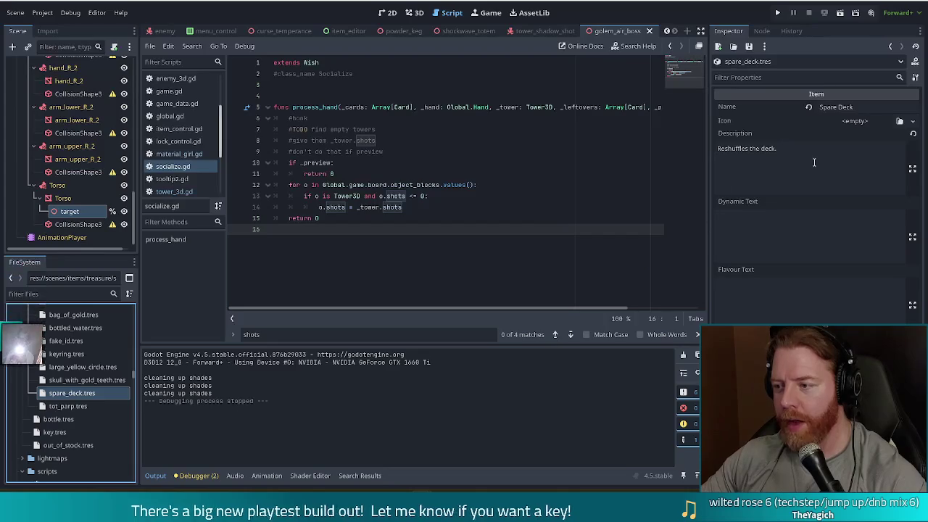
{"action": "left_click", "coordinate": [64, 369]}
{"action": "left_click", "coordinate": [62, 392]}
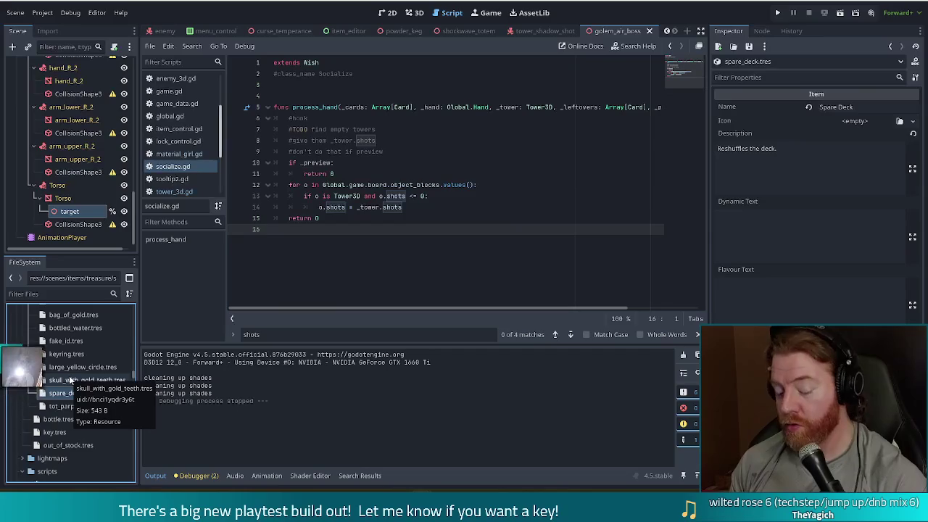
{"action": "key", "text": "ctrl+d"}
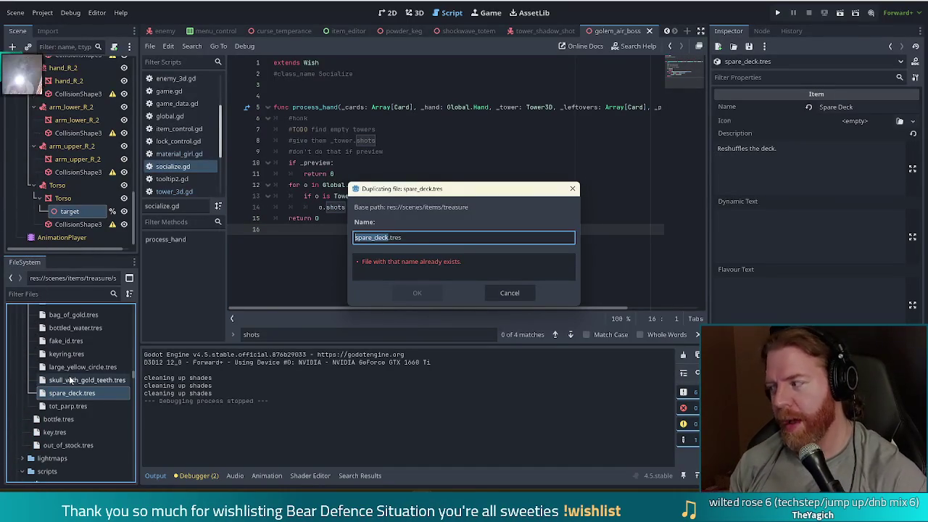
Name the duplicate demolition_pack.tres and confirm it
{"action": "type", "text": "demolition"}
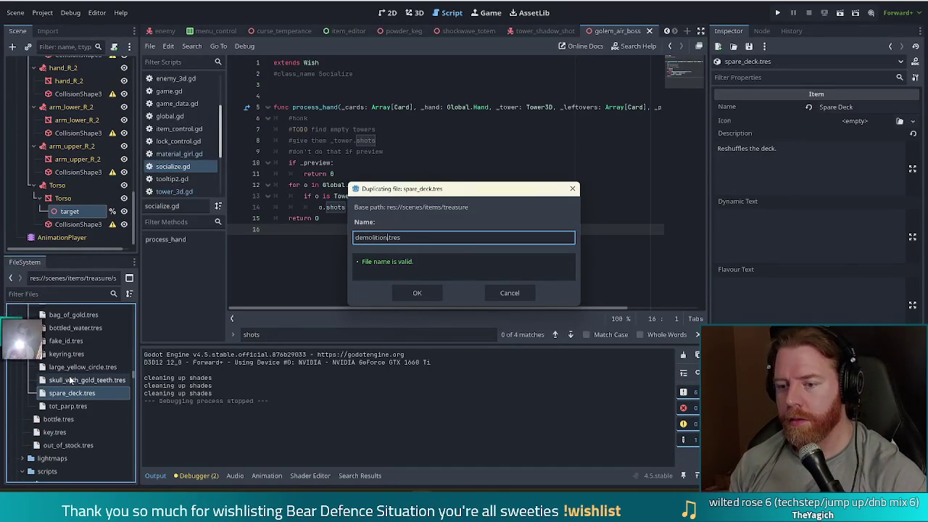
{"action": "type", "text": "_pack"}
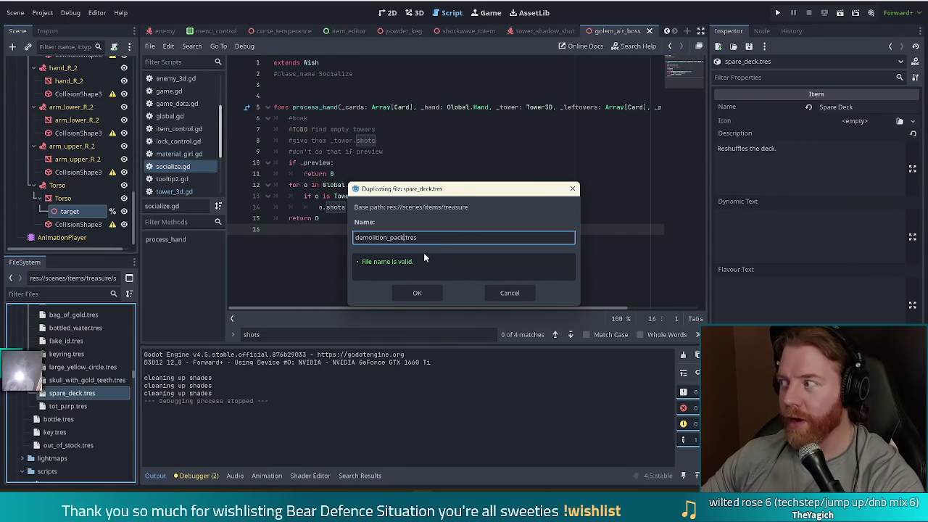
{"action": "left_click", "coordinate": [417, 293]}
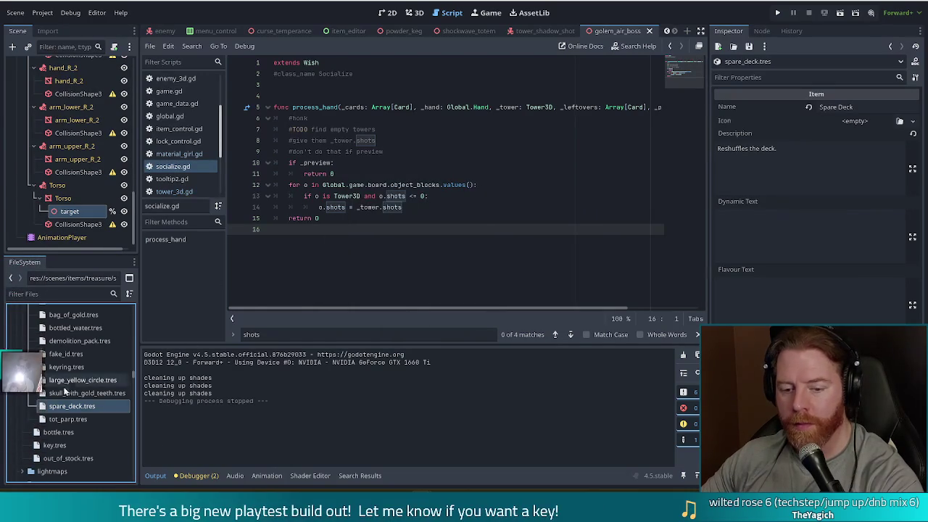
{"action": "left_click", "coordinate": [70, 293]}
Duplicate spare_deck.gd, accidentally naming the copy demotion_pack.gd
{"action": "type", "text": "spa"}
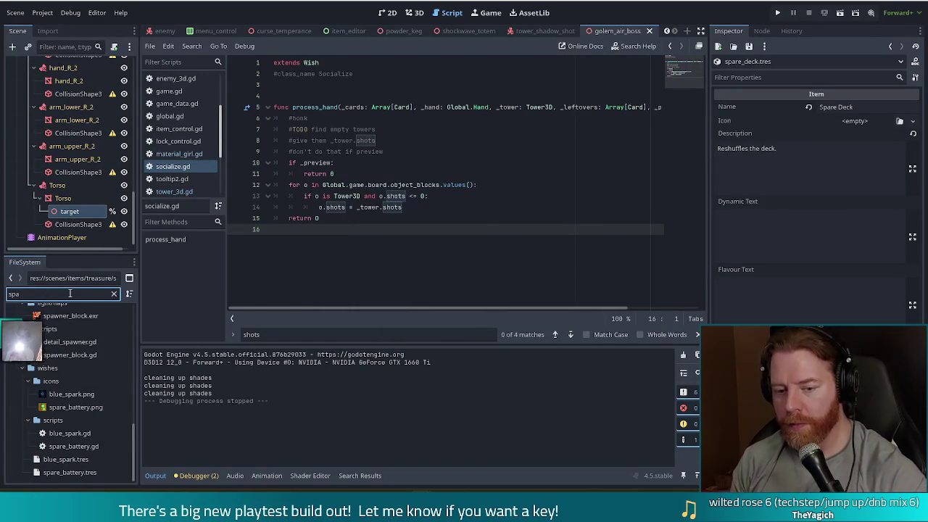
{"action": "type", "text": "re"}
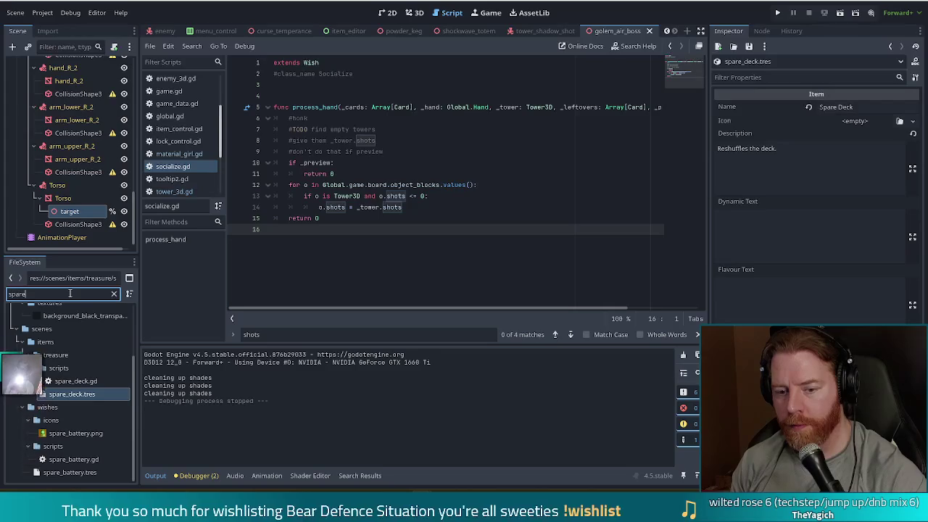
{"action": "left_click", "coordinate": [84, 381]}
{"action": "key", "text": "ctrl+d"}
{"action": "type", "text": "demotion_pa.gd"}
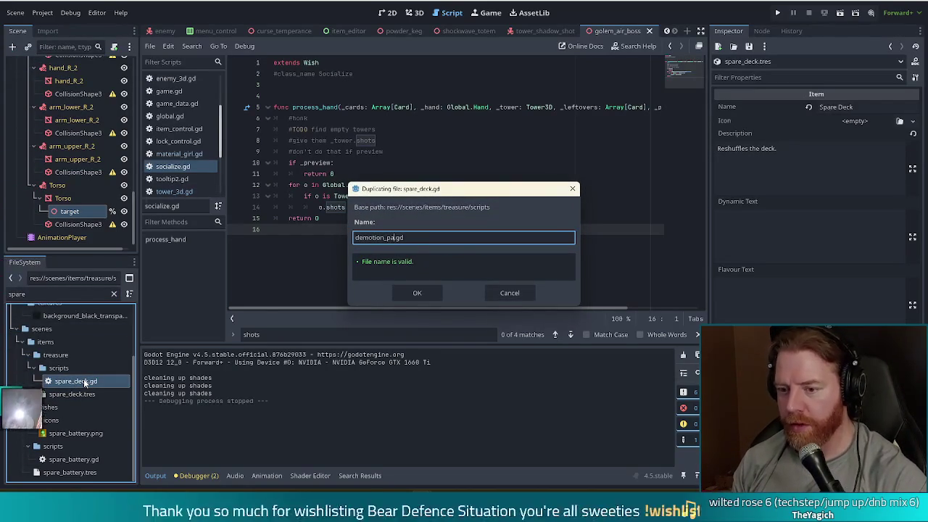
{"action": "key", "text": "Return"}
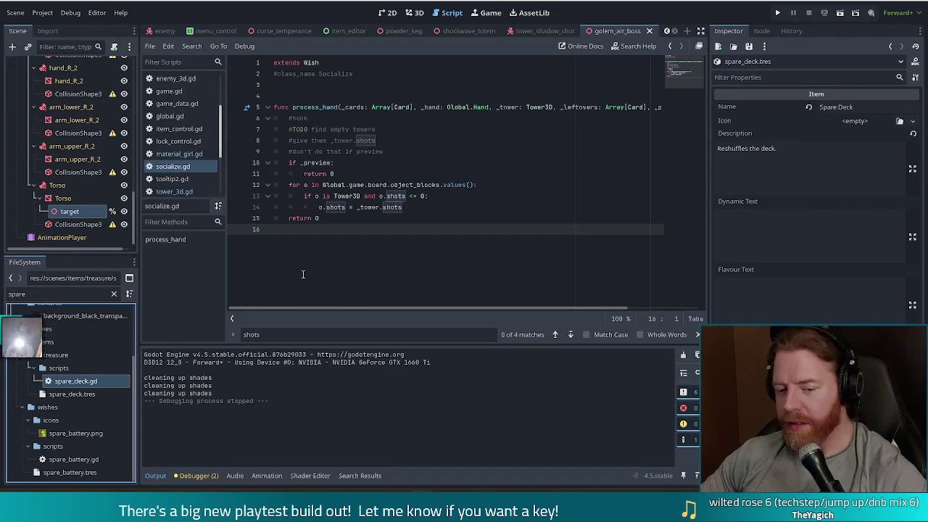
Duplicate spare_deck.gd again, this time as demolition_pack.gd
{"action": "double_click", "coordinate": [18, 294]}
{"action": "type", "text": "demol"}
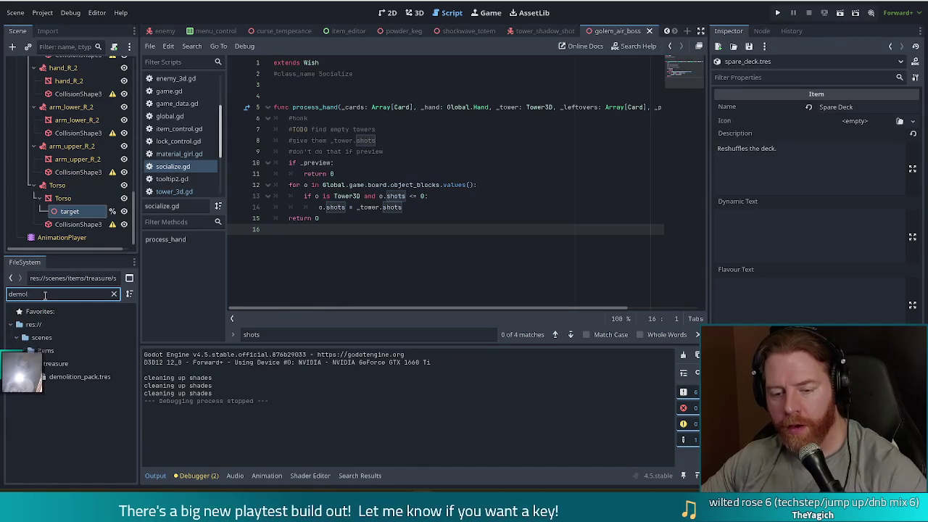
{"action": "type", "text": "spar"}
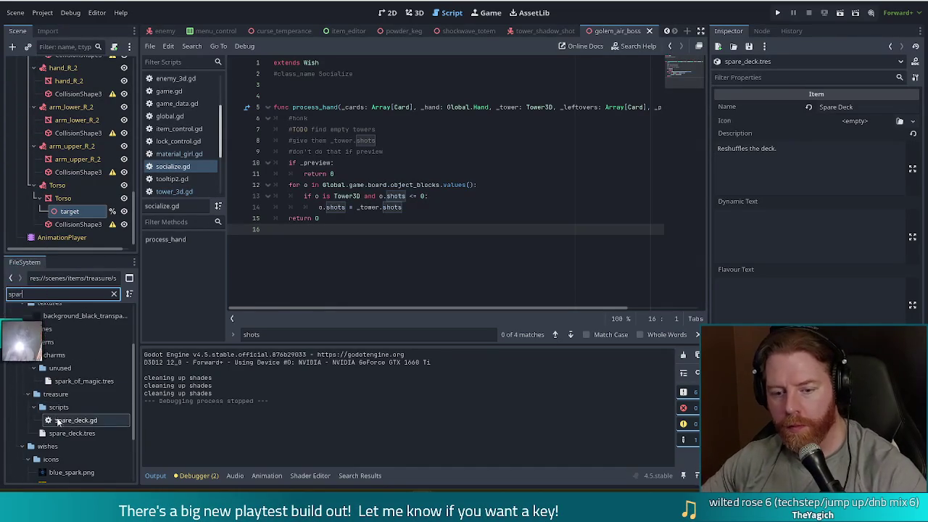
{"action": "right_click", "coordinate": [63, 420]}
{"action": "left_click", "coordinate": [95, 453]}
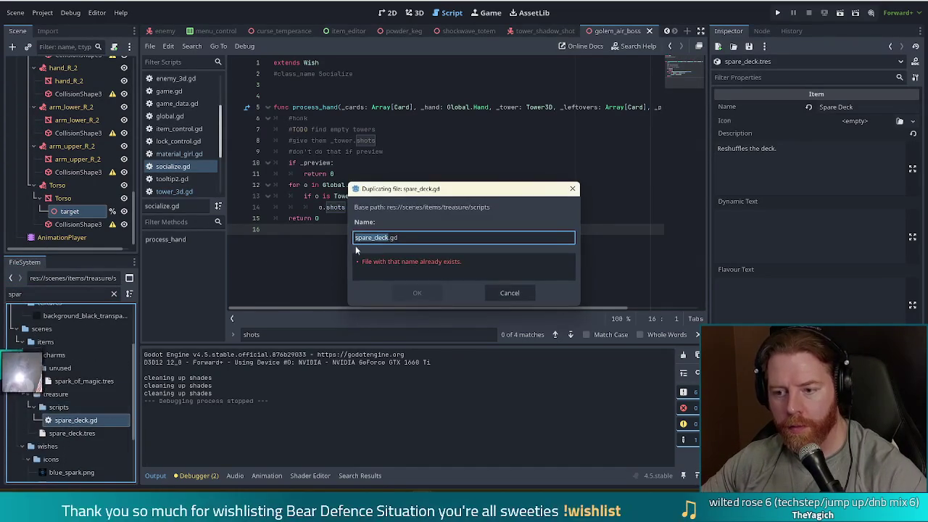
{"action": "type", "text": "demo"}
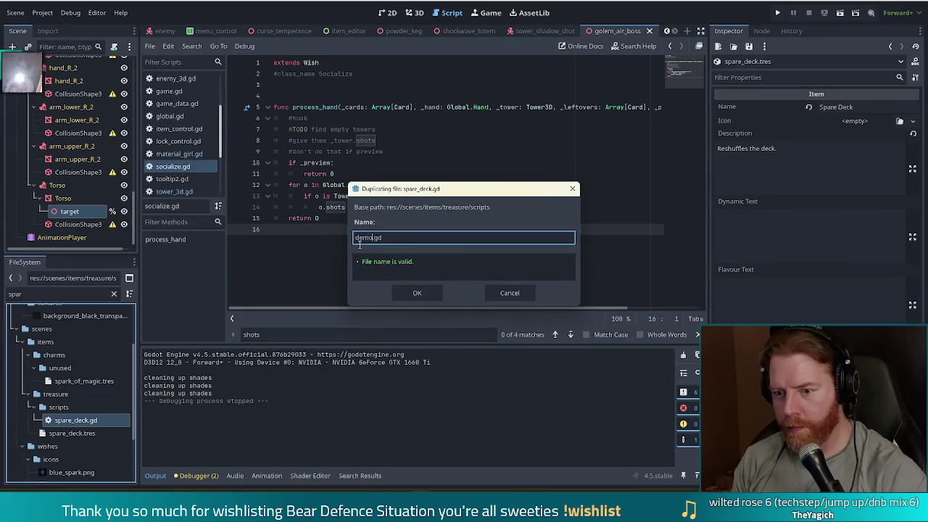
{"action": "key", "text": "BackSpace"}
{"action": "key", "text": "BackSpace"}
{"action": "key", "text": "BackSpace"}
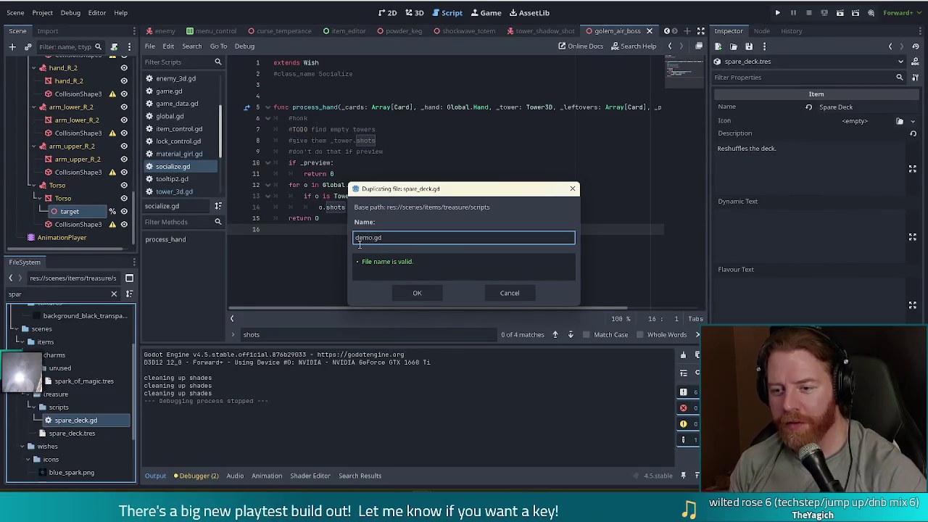
{"action": "type", "text": "lition_pack"}
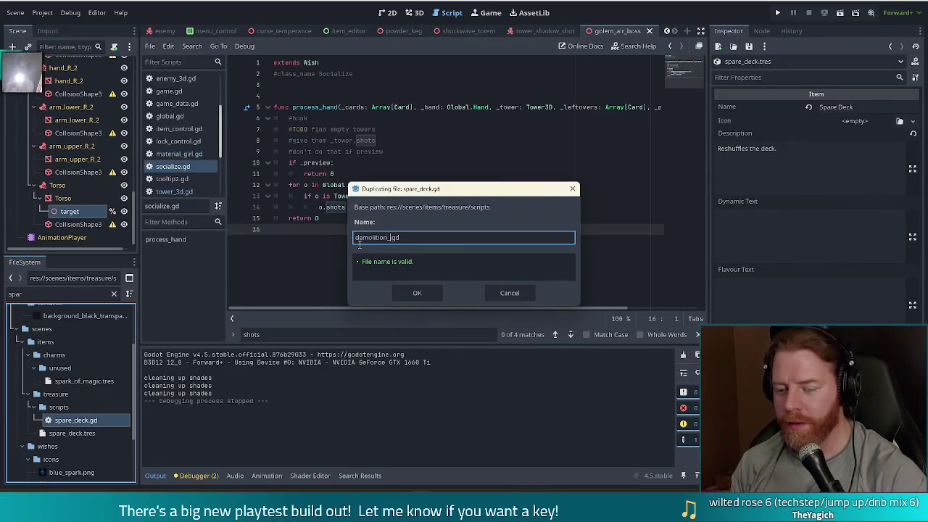
{"action": "left_click", "coordinate": [408, 298]}
Filter files by 'demo' and delete the misnamed demotion_pack.gd script
{"action": "triple_click", "coordinate": [65, 294]}
{"action": "type", "text": "demo"}
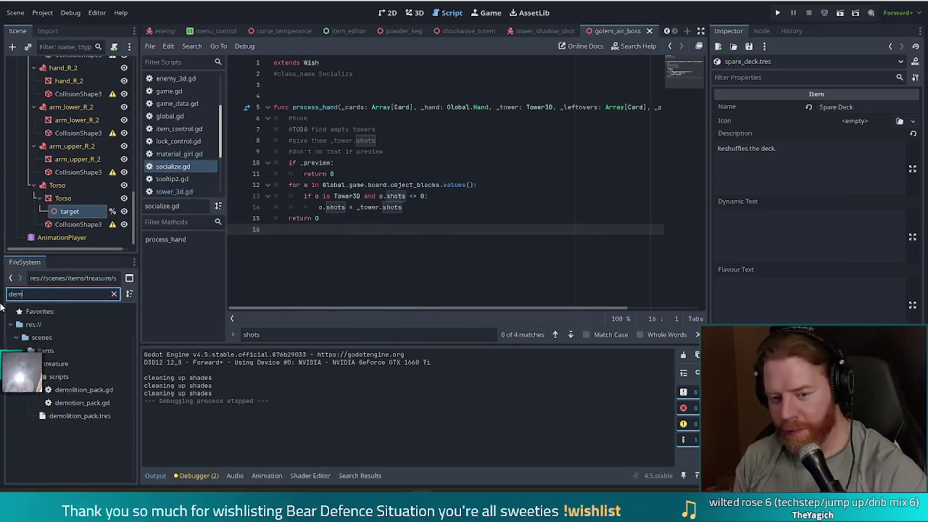
{"action": "left_click", "coordinate": [82, 402]}
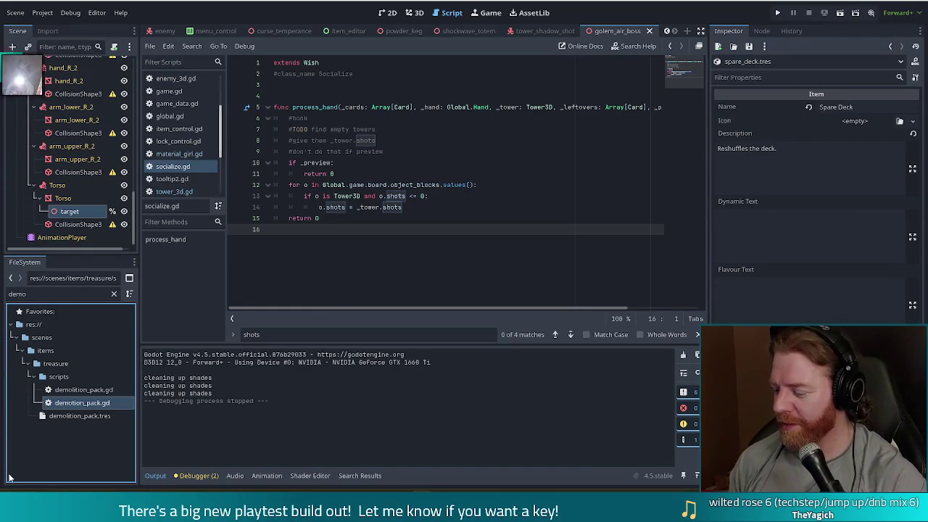
{"action": "key", "text": "Delete"}
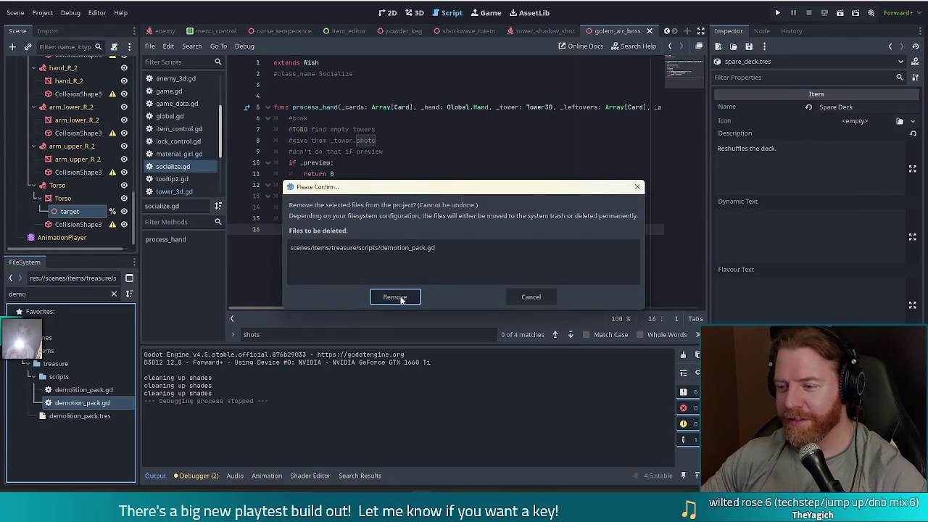
{"action": "left_click", "coordinate": [401, 297]}
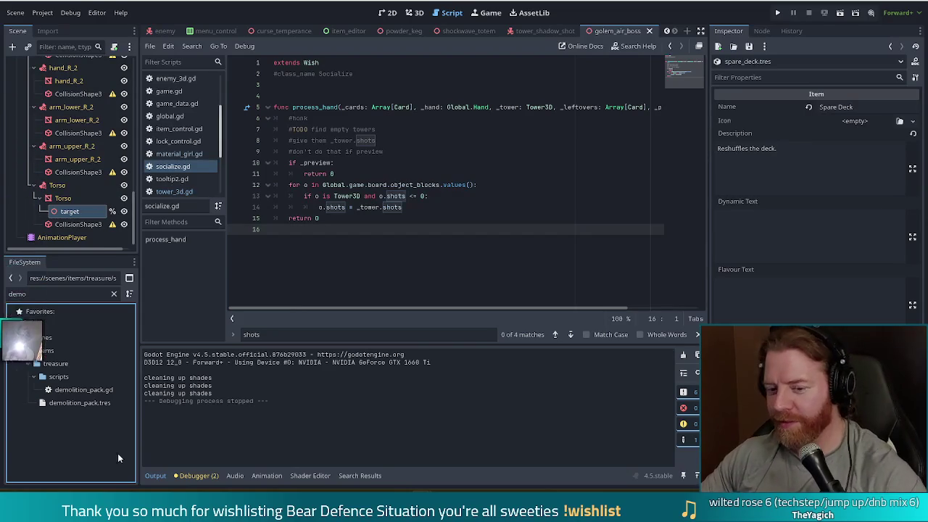
Assign demolition_pack.gd as demolition_pack.tres's script and set its Name to 'Demolition Pack'
{"action": "left_click", "coordinate": [71, 402]}
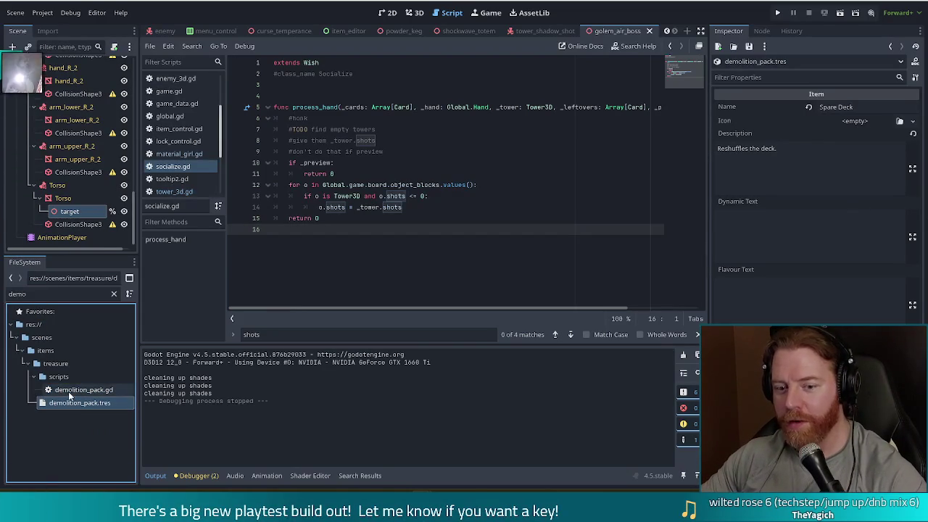
{"action": "mouse_move", "coordinate": [80, 390]}
{"action": "left_mouse_down"}
{"action": "mouse_move", "coordinate": [555, 383]}
{"action": "mouse_move", "coordinate": [755, 363]}
{"action": "left_mouse_up"}
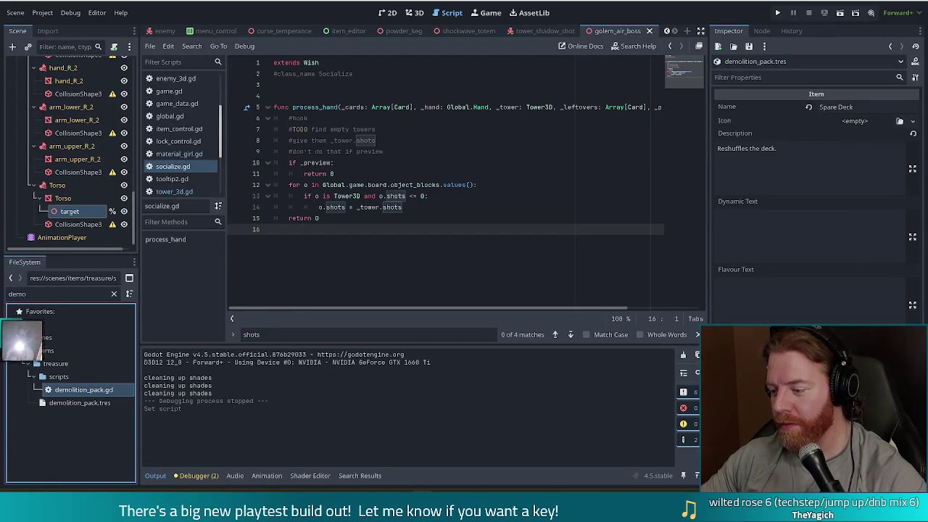
{"action": "left_click", "coordinate": [848, 107]}
{"action": "type", "text": "Demolition Pack"}
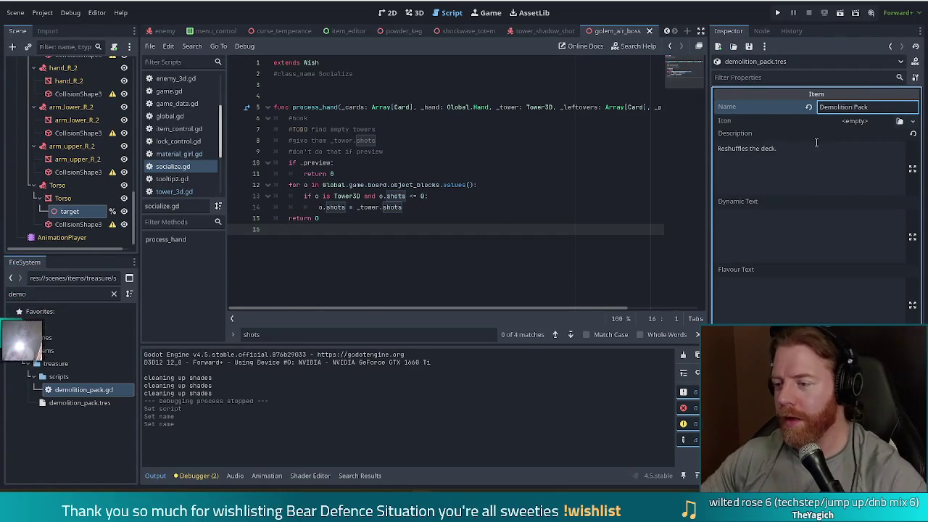
{"action": "left_click", "coordinate": [739, 147]}
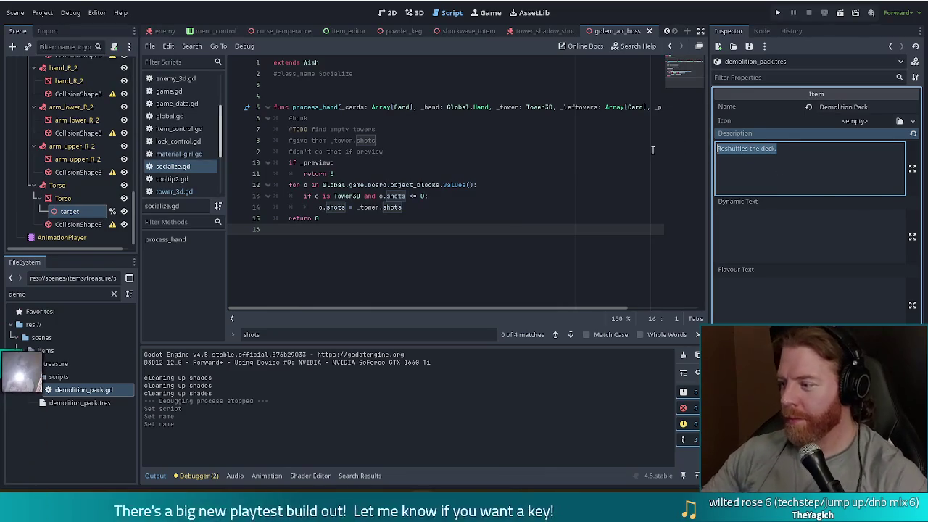
Enter the description 'Explodes all empty towers for 5x shot damage'
{"action": "type", "text": "Ex"}
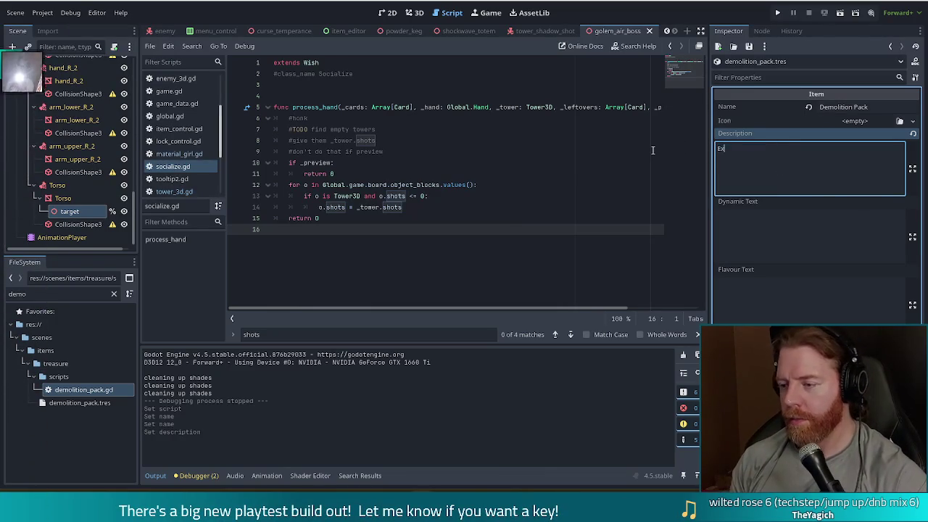
{"action": "type", "text": "plodes"}
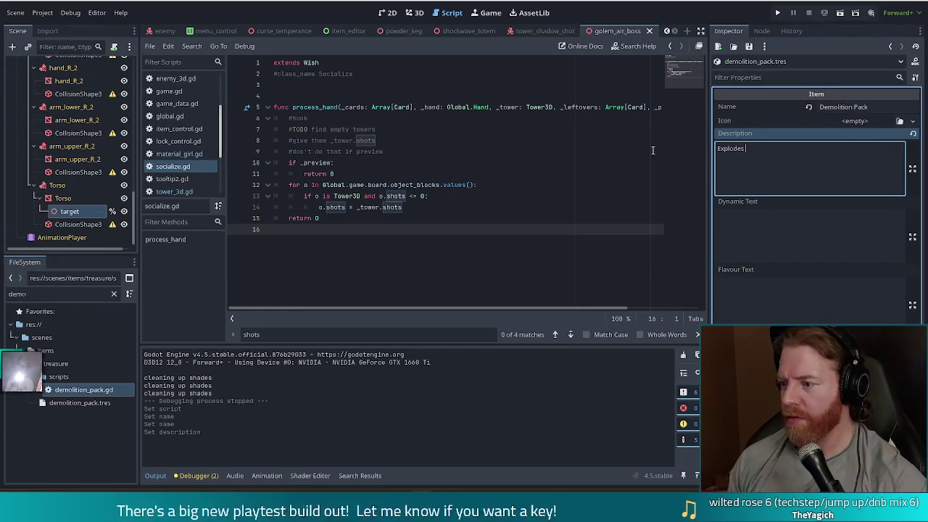
{"action": "type", "text": "all empt"}
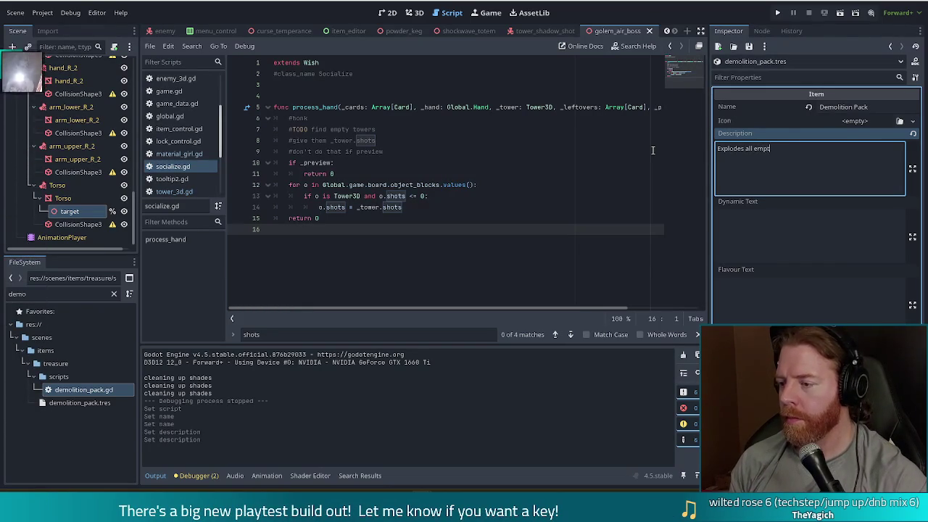
{"action": "type", "text": "y towers"}
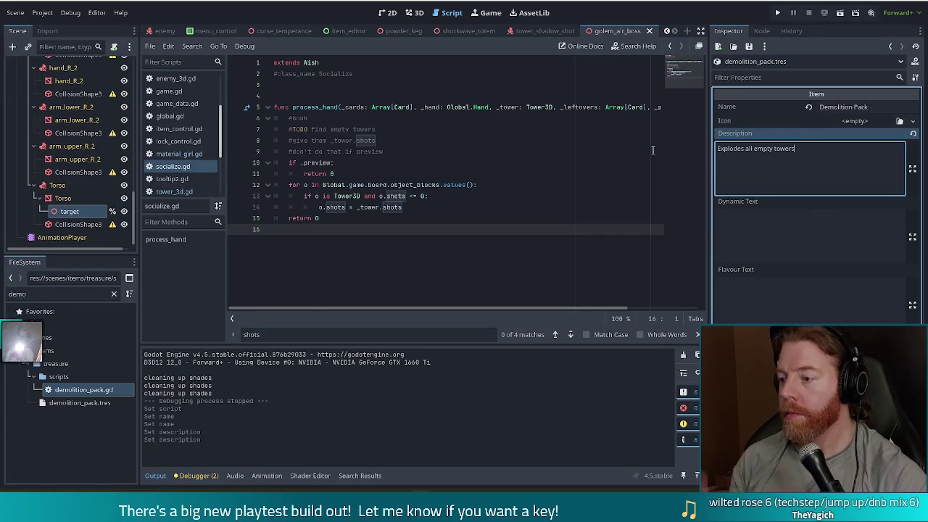
{"action": "type", "text": " for"}
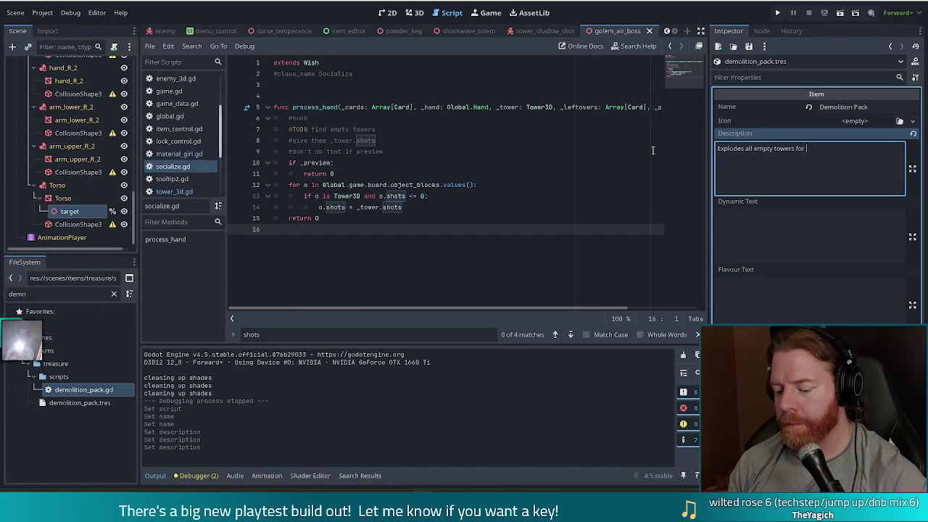
{"action": "type", "text": "5"}
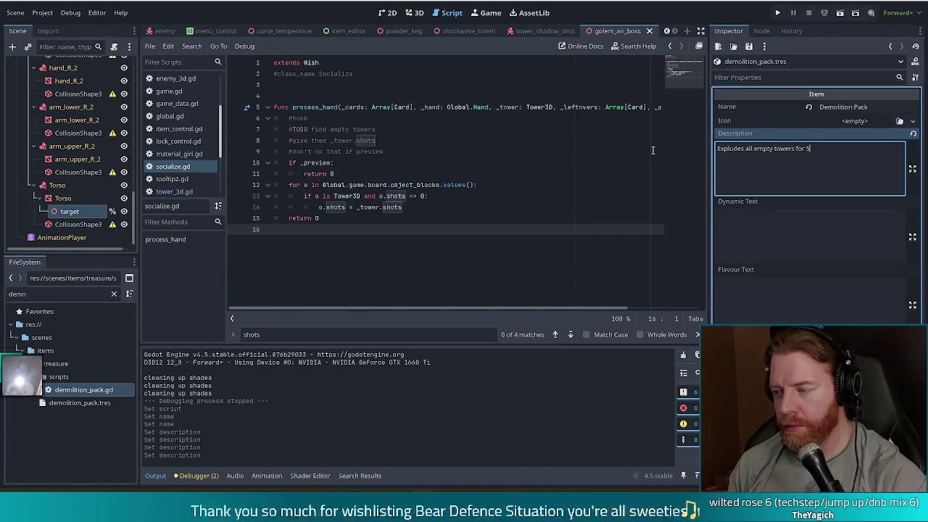
{"action": "type", "text": "x sho"}
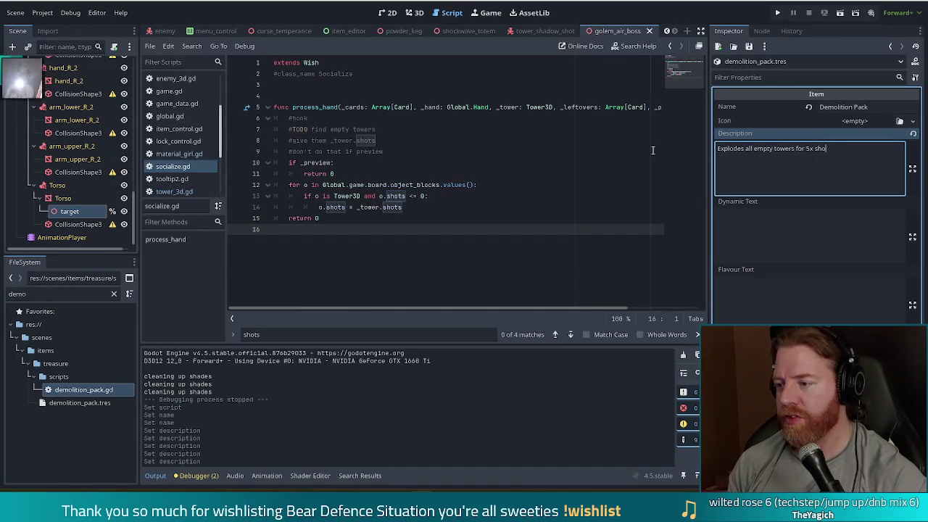
{"action": "type", "text": "t damage"}
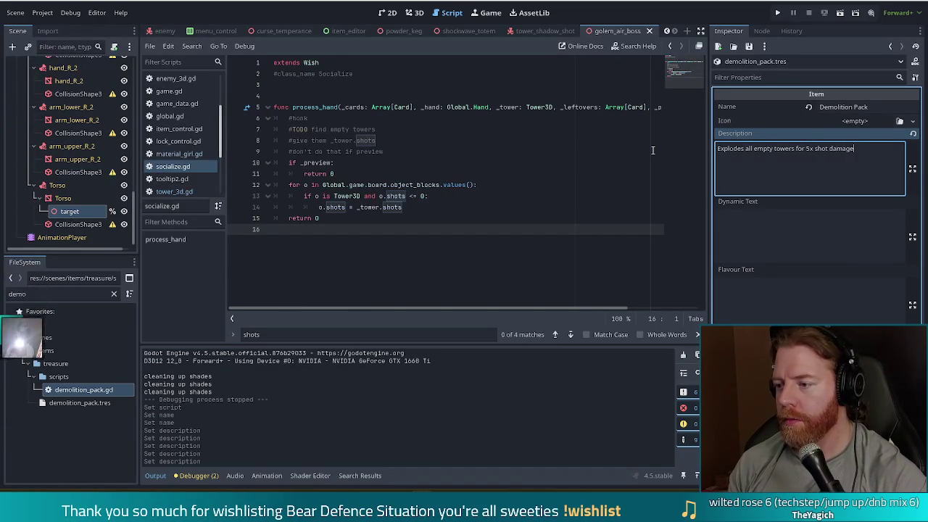
Reword the ending to ', hitting enemies in range for 5x shot damage.'
{"action": "key", "text": "ctrl+shift+Left"}
{"action": "key", "text": "ctrl+shift+Left"}
{"action": "key", "text": "ctrl+shift+Left"}
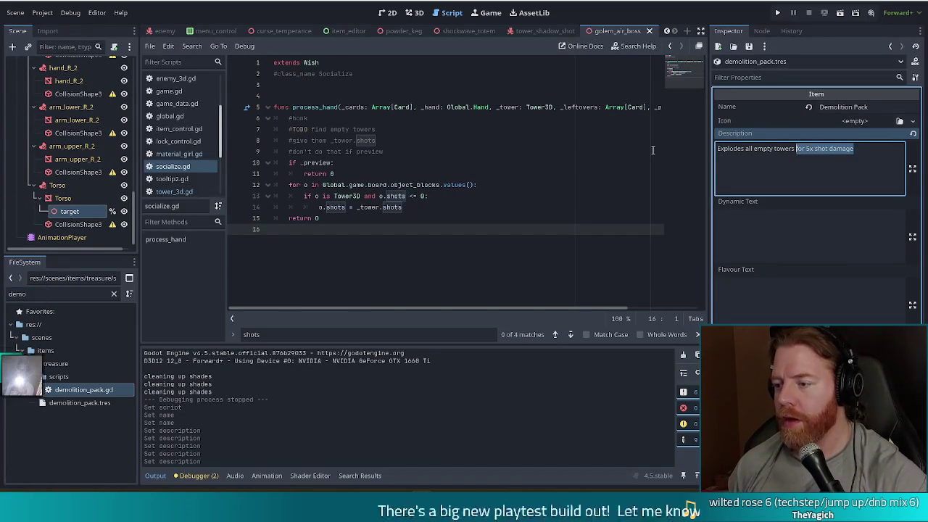
{"action": "key", "text": "BackSpace"}
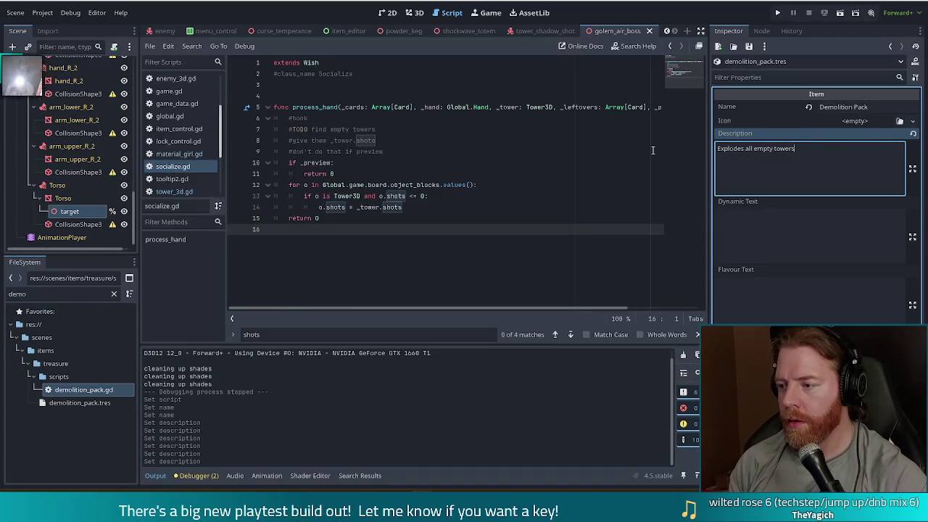
{"action": "type", "text": ", hiting"}
{"action": "type", "text": " enemeis"}
{"action": "key", "text": "BackSpace"}
{"action": "key", "text": "BackSpace"}
{"action": "key", "text": "BackSpace"}
{"action": "type", "text": "ies in range for "}
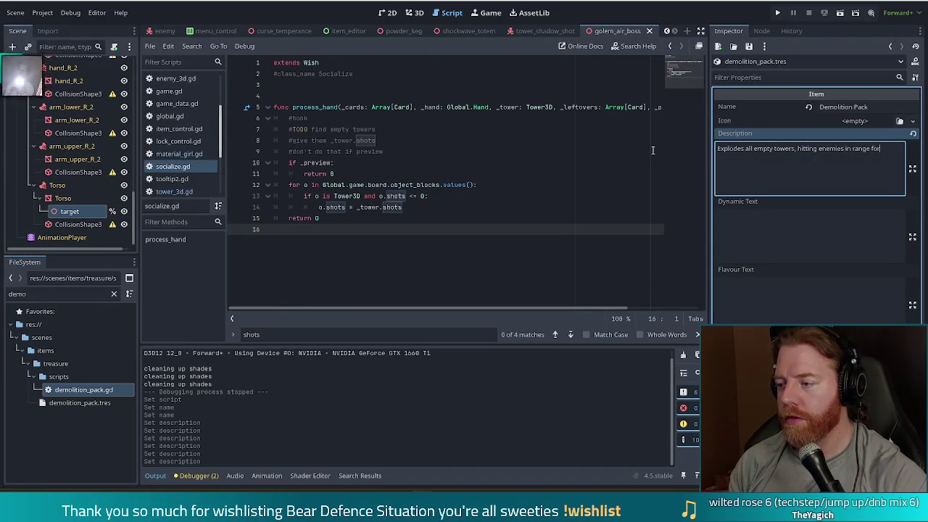
{"action": "type", "text": "5x shot"}
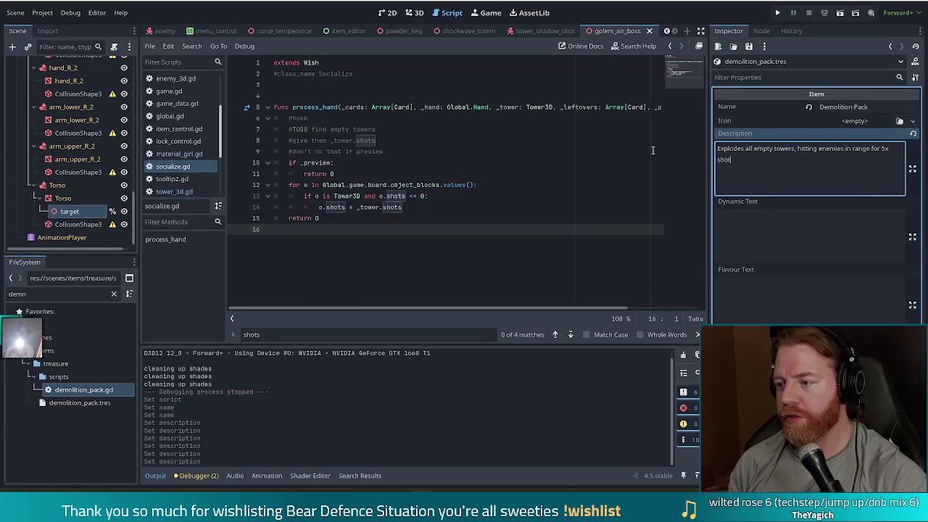
{"action": "type", "text": " damage"}
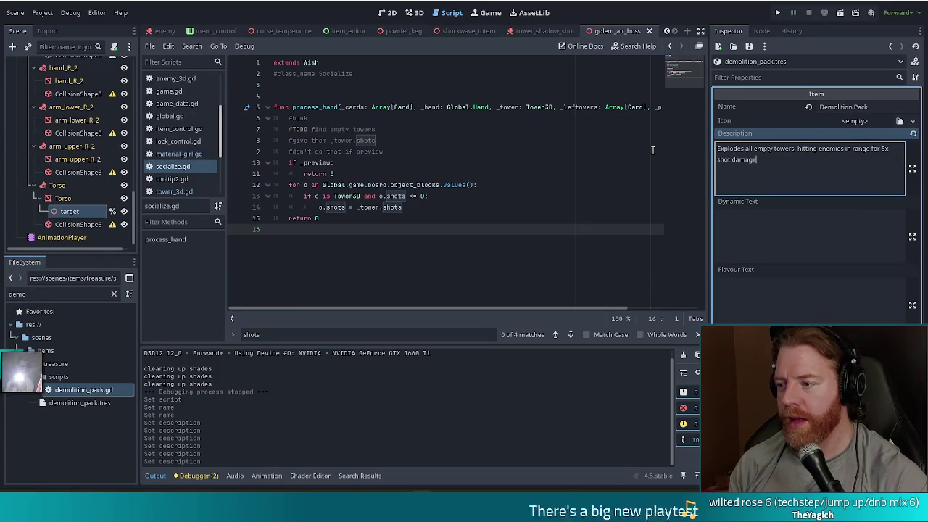
{"action": "type", "text": "."}
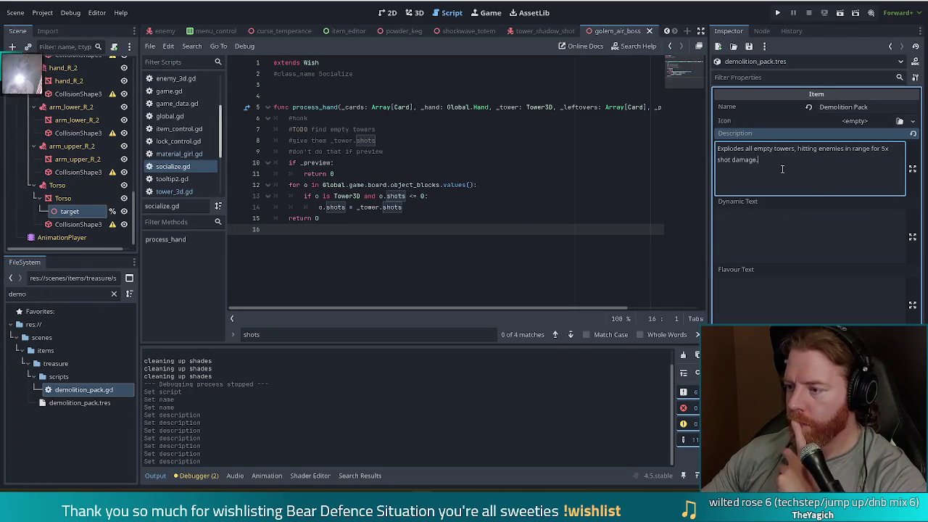
{"action": "left_click", "coordinate": [797, 310]}
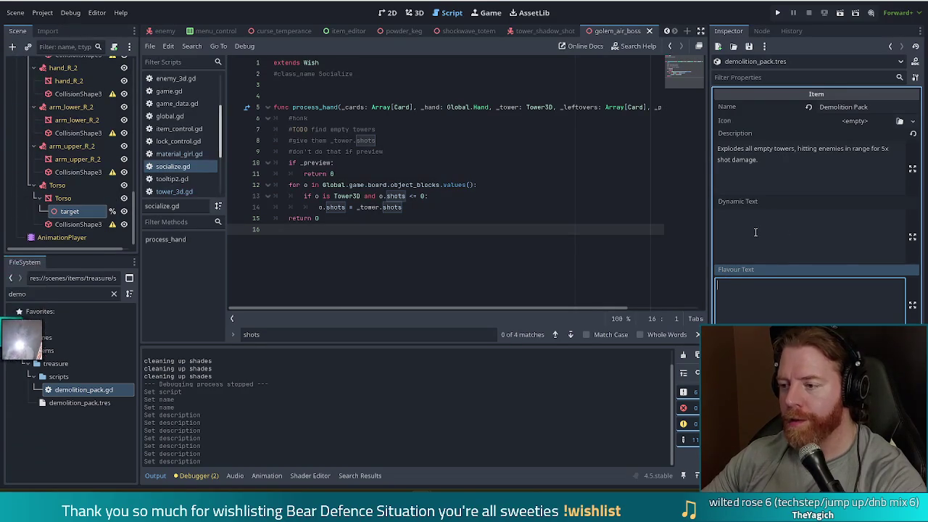
{"action": "left_click", "coordinate": [797, 170]}
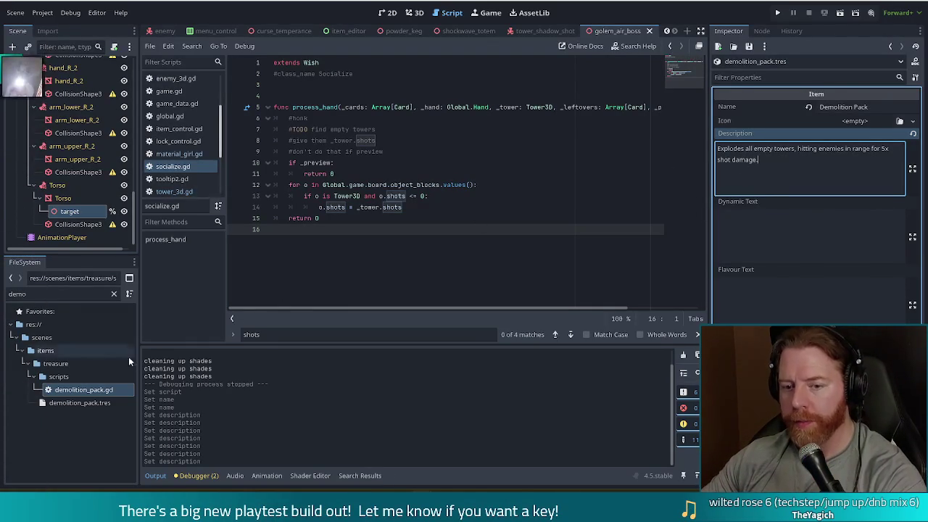
{"action": "left_click", "coordinate": [149, 45]}
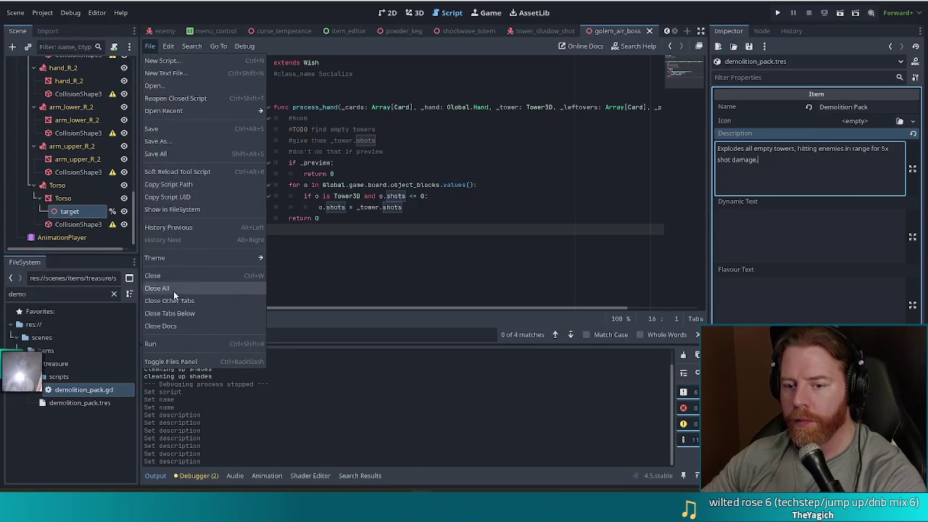
Close all open scripts and open demolition_pack.gd from the FileSystem dock
{"action": "key", "text": "Escape"}
{"action": "right_click", "coordinate": [174, 126]}
{"action": "left_click", "coordinate": [196, 146]}
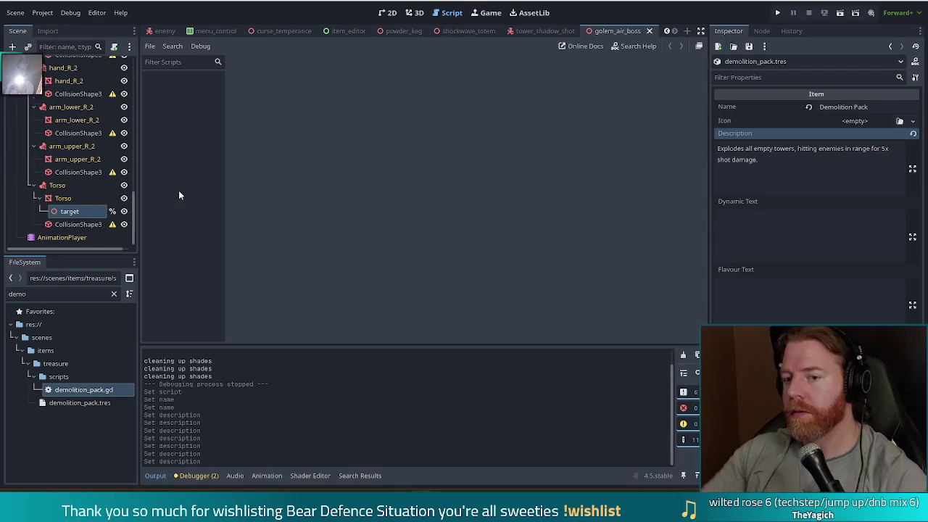
{"action": "double_click", "coordinate": [102, 390]}
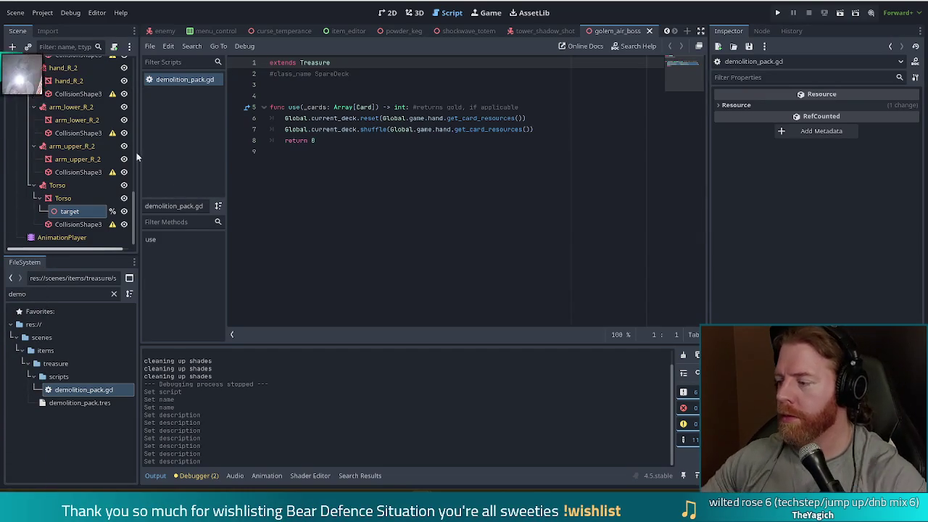
Change SpareDeck to DemolitionPack in the commented class_name line 2
{"action": "left_click", "coordinate": [535, 188]}
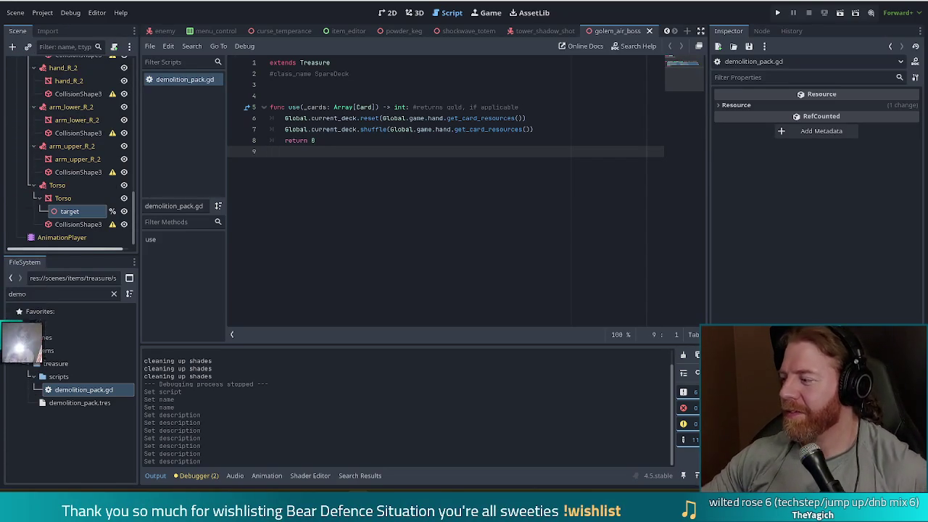
{"action": "left_click", "coordinate": [429, 142]}
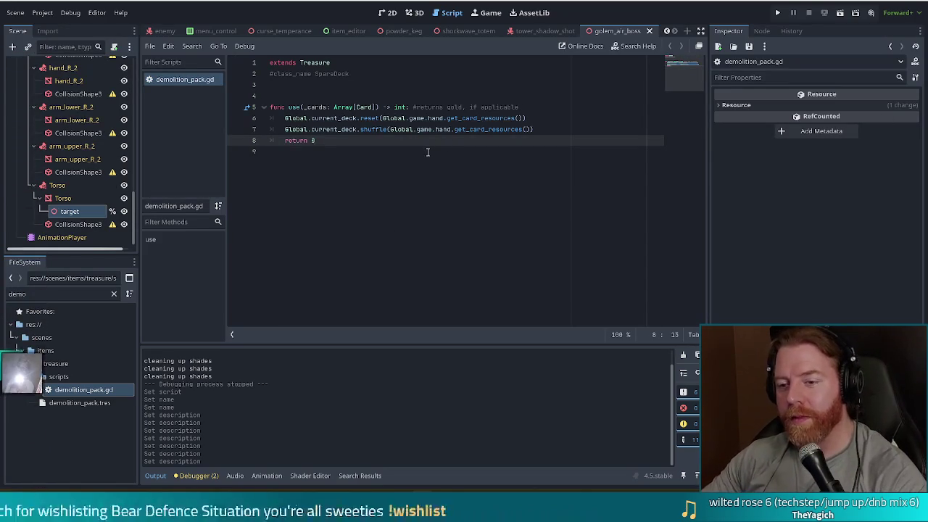
{"action": "double_click", "coordinate": [337, 74]}
{"action": "type", "text": "DemolitionP"}
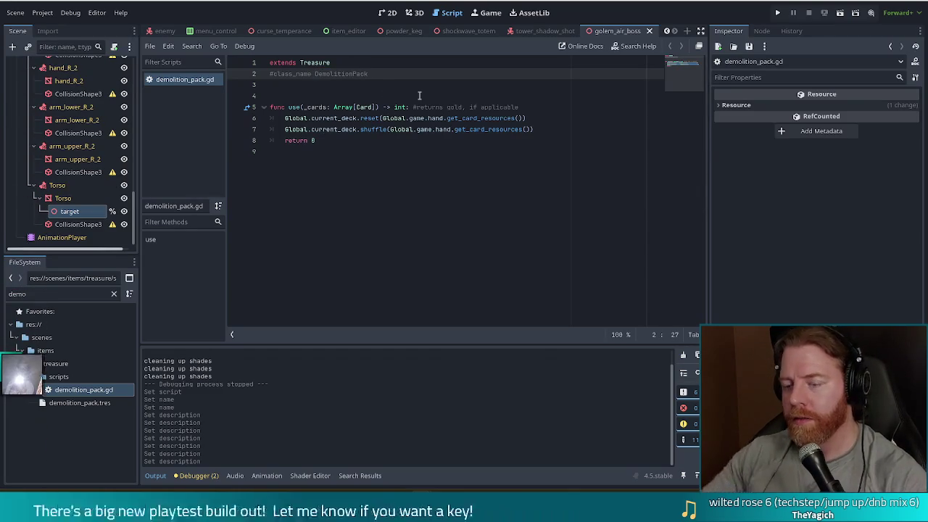
{"action": "left_click", "coordinate": [348, 147]}
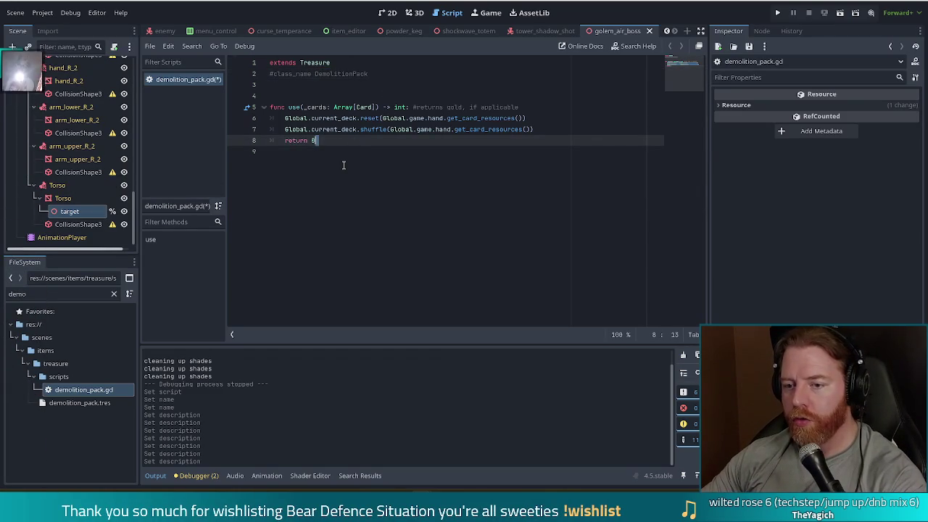
{"action": "left_click", "coordinate": [342, 167]}
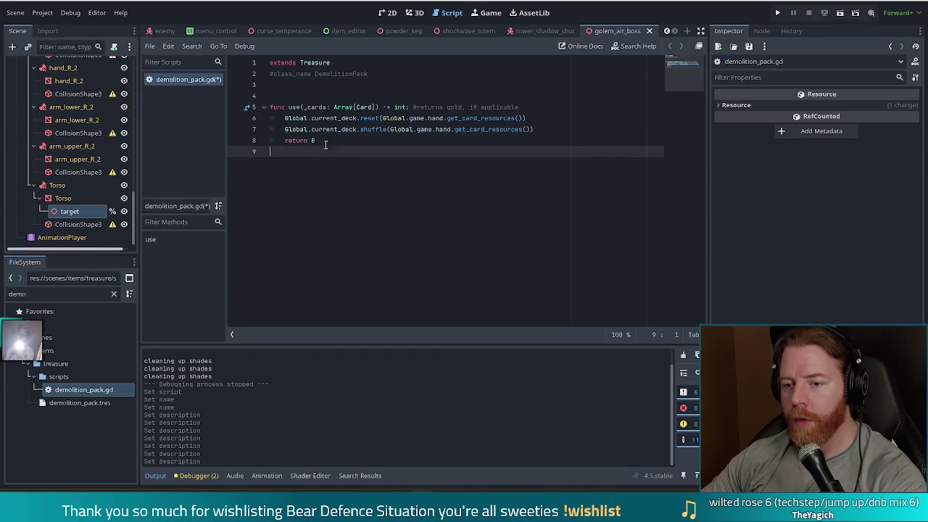
{"action": "mouse_move", "coordinate": [551, 130]}
{"action": "left_mouse_down"}
{"action": "mouse_move", "coordinate": [286, 129]}
{"action": "mouse_move", "coordinate": [285, 119]}
{"action": "left_mouse_up"}
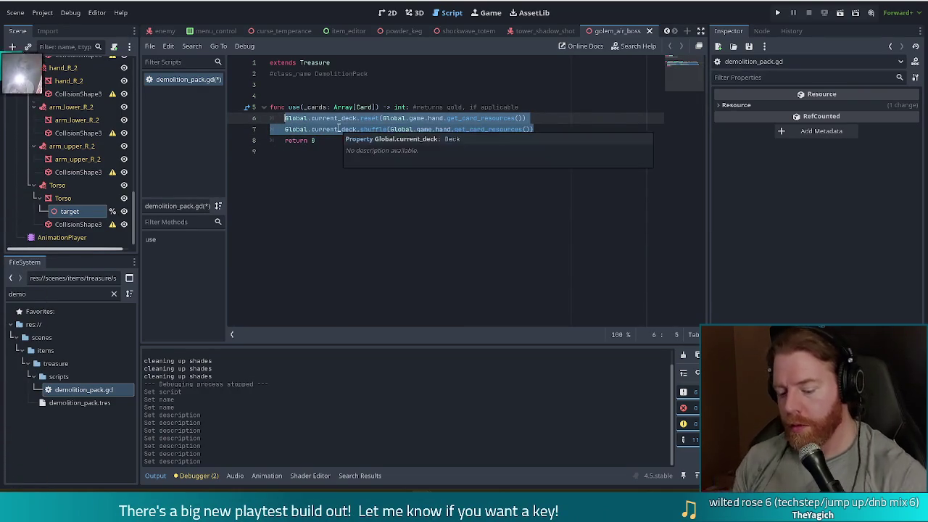
Replace the selected deck reset and shuffle lines with a #TODO placeholder comment
{"action": "type", "text": "#TODO"}
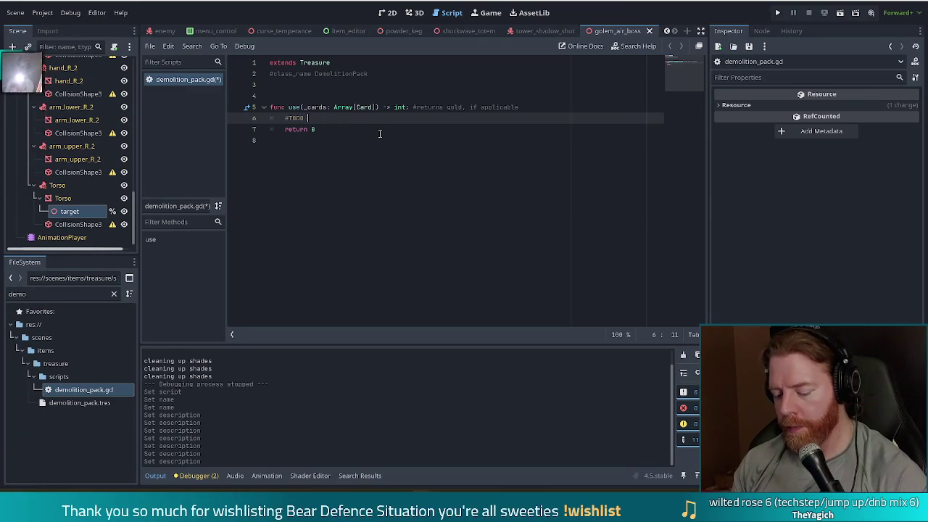
{"action": "type", "text": "fuck them towers"}
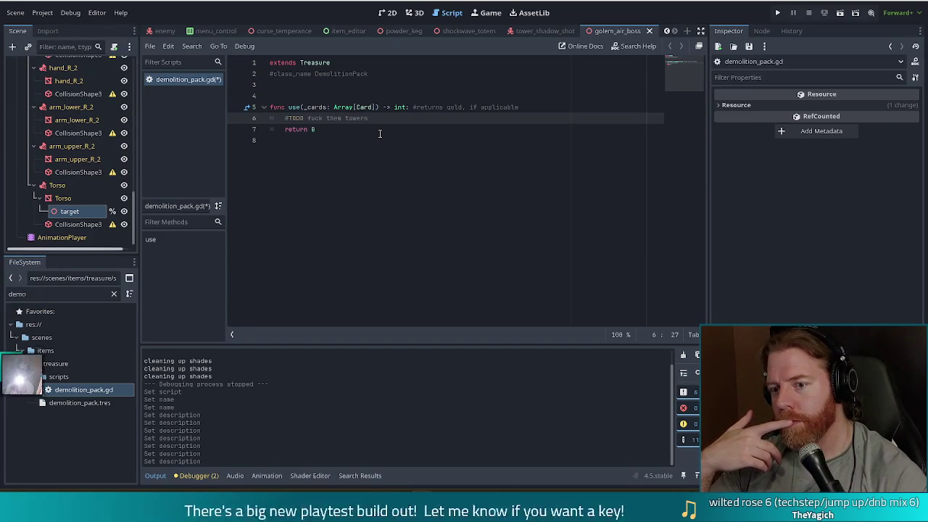
{"action": "double_click", "coordinate": [2, 294]}
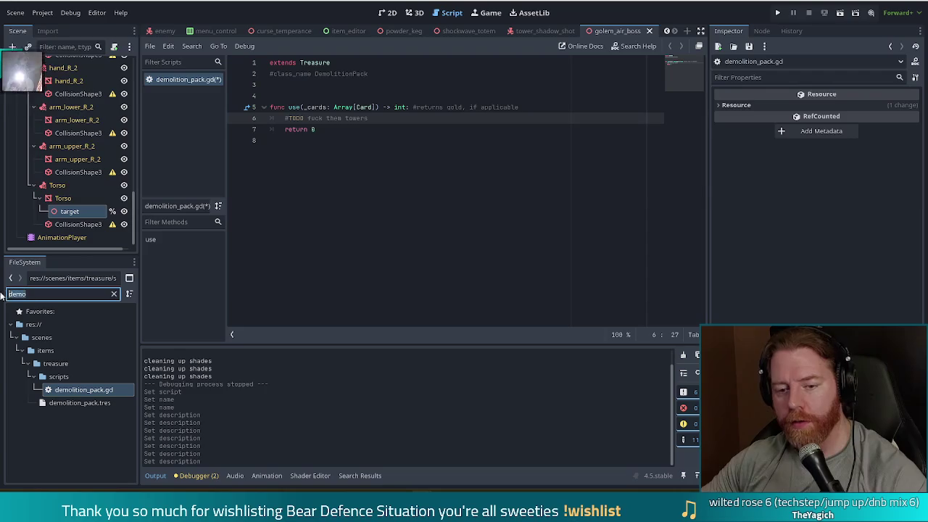
Filter the FileSystem dock by 'demo' and select demolition_pack.tres
{"action": "type", "text": "tower"}
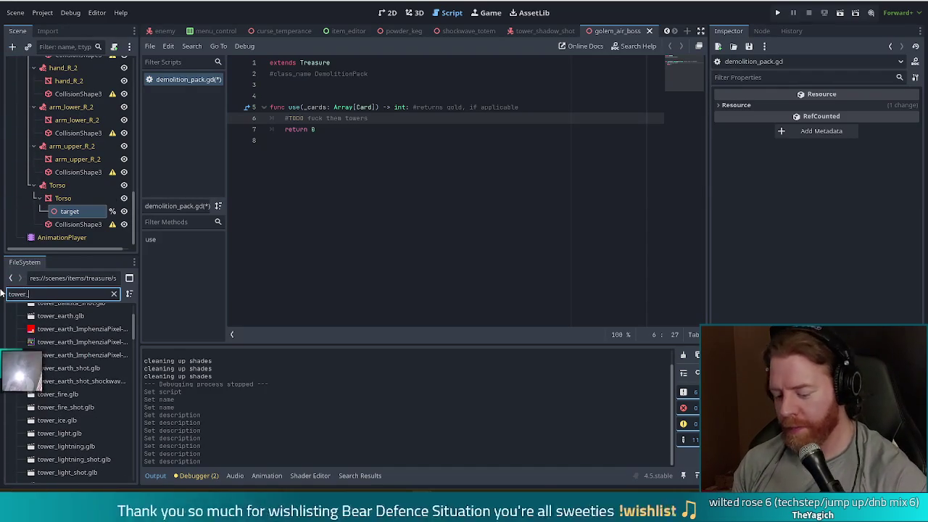
{"action": "type", "text": "_3xd"}
{"action": "key", "text": "BackSpace"}
{"action": "key", "text": "BackSpace"}
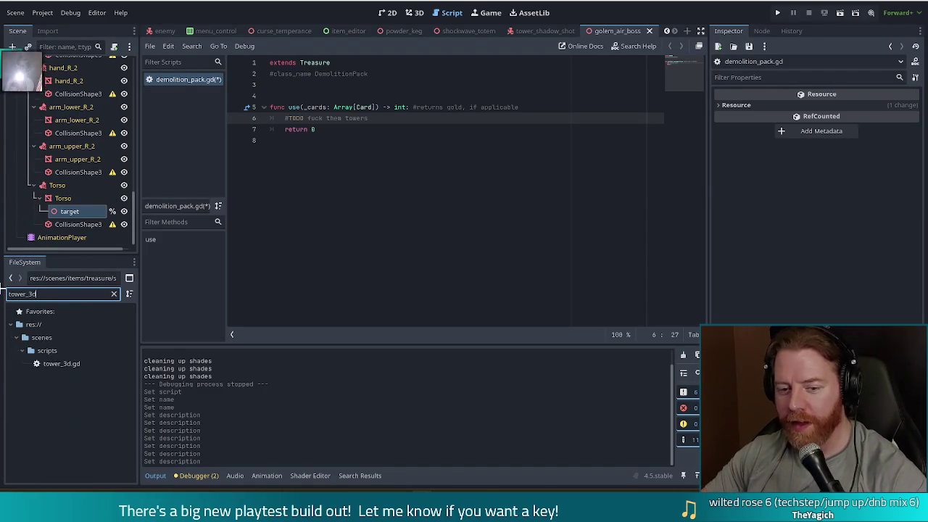
{"action": "key", "text": "super+shift+s"}
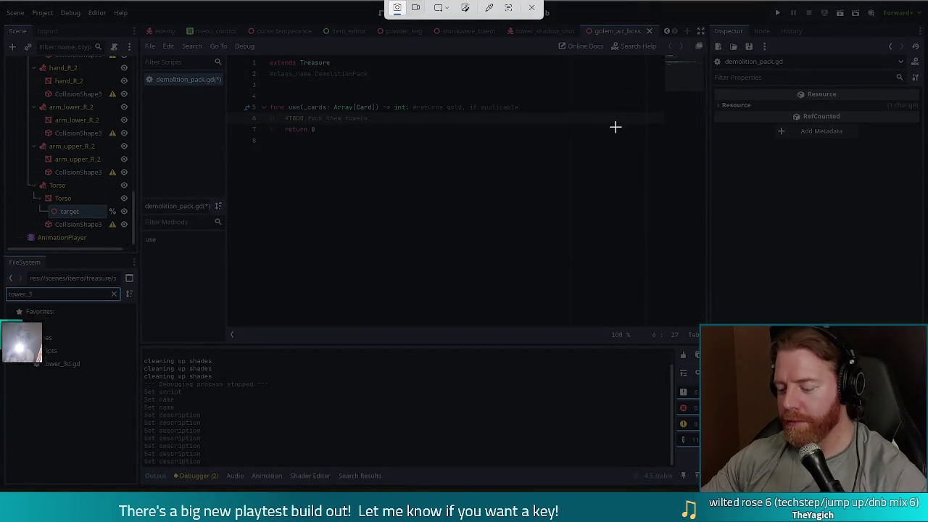
{"action": "left_click", "coordinate": [531, 8]}
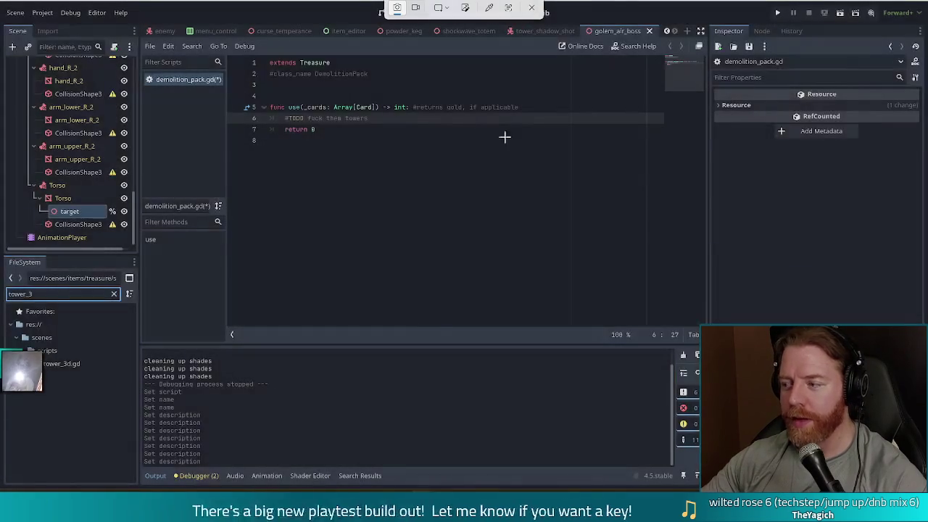
{"action": "type", "text": "d"}
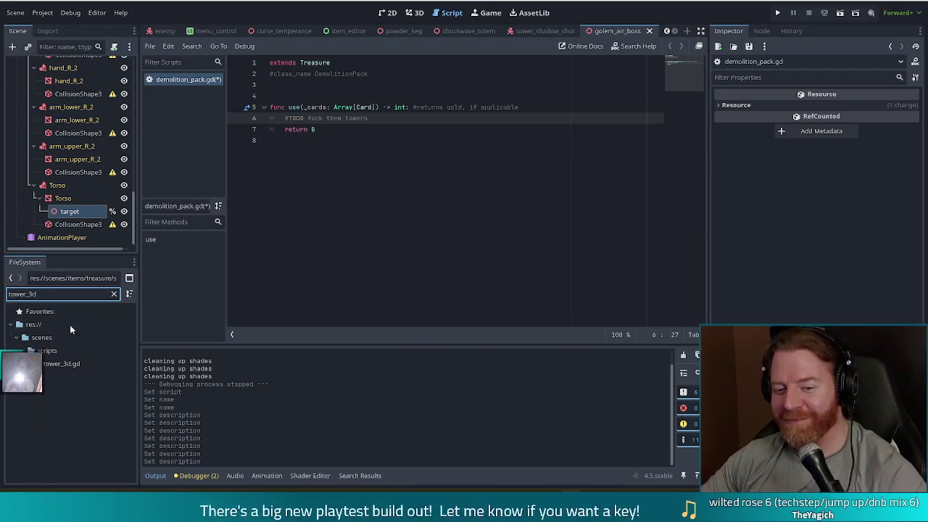
{"action": "double_click", "coordinate": [23, 293]}
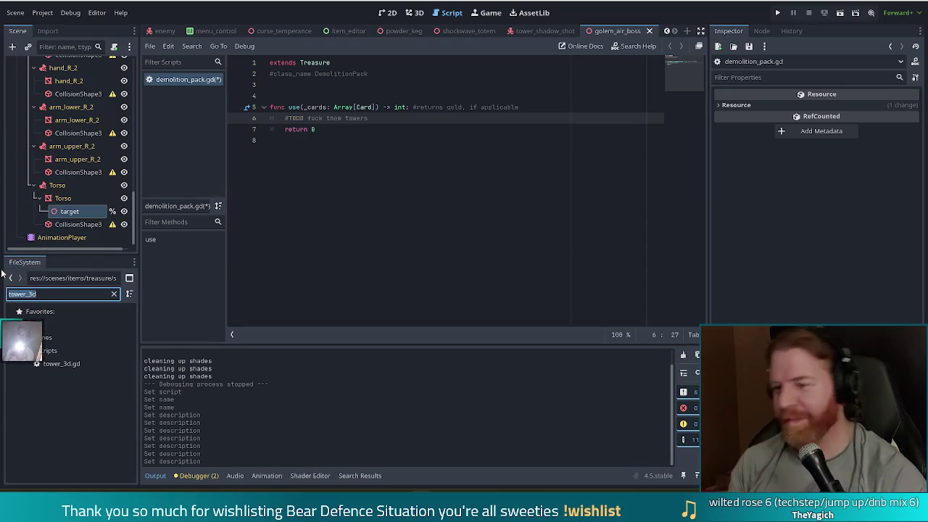
{"action": "type", "text": "demo"}
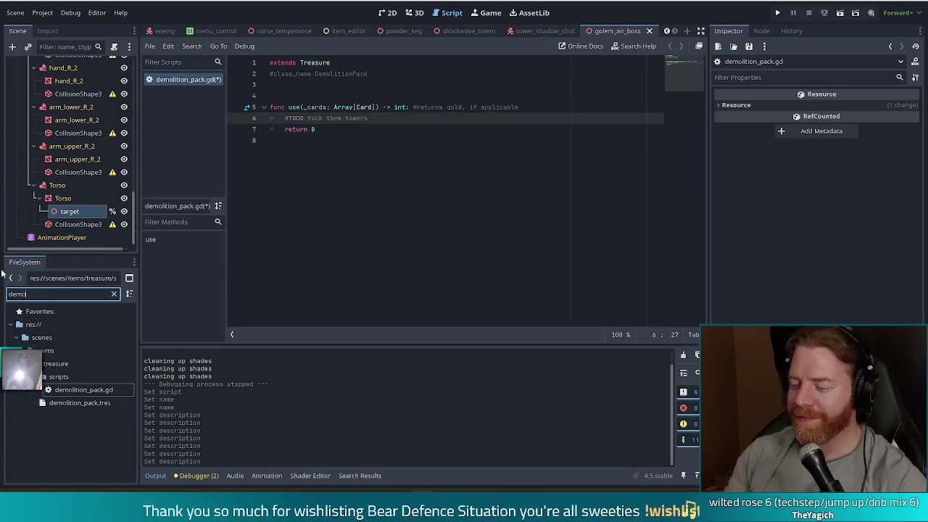
{"action": "left_click", "coordinate": [87, 403]}
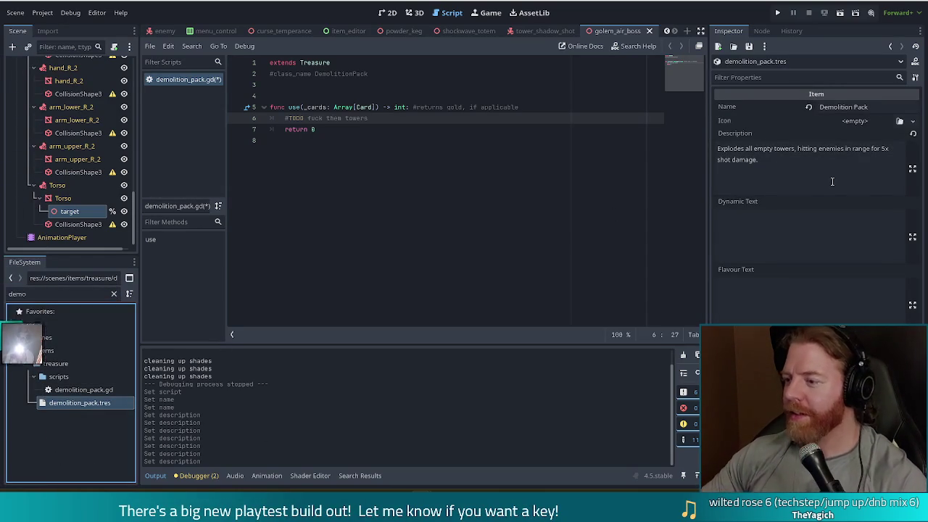
Test-edit the Demolition Pack description and name, then undo both back to the originals
{"action": "left_click_drag", "start_coordinate": [798, 148], "coordinate": [813, 219]}
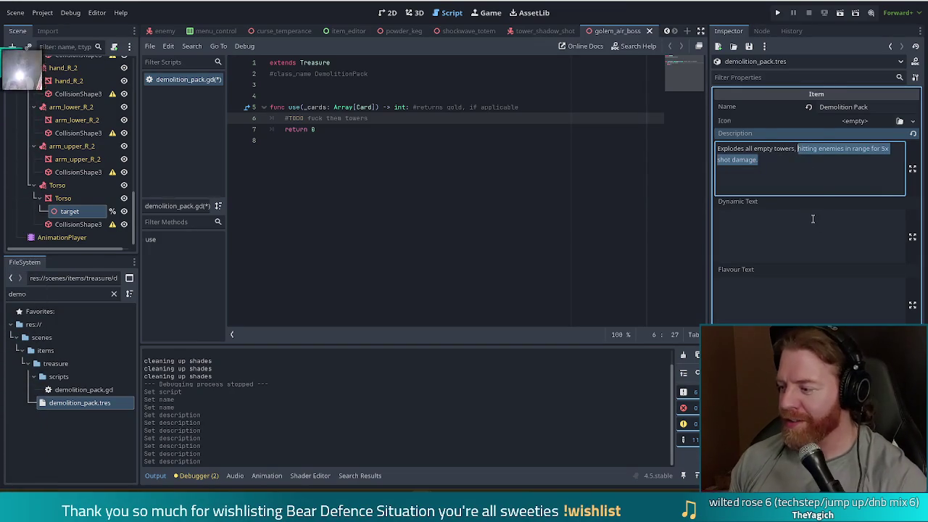
{"action": "type", "text": "but"}
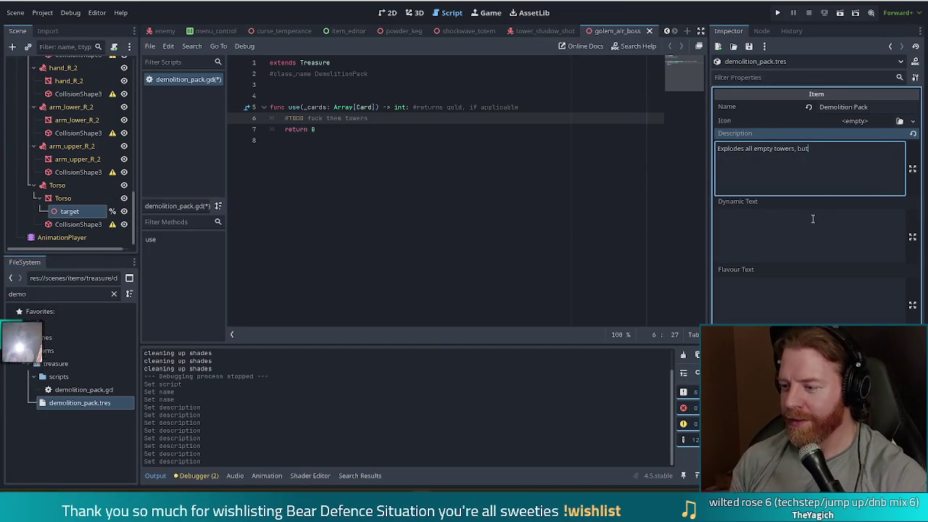
{"action": "type", "text": " only if there are "}
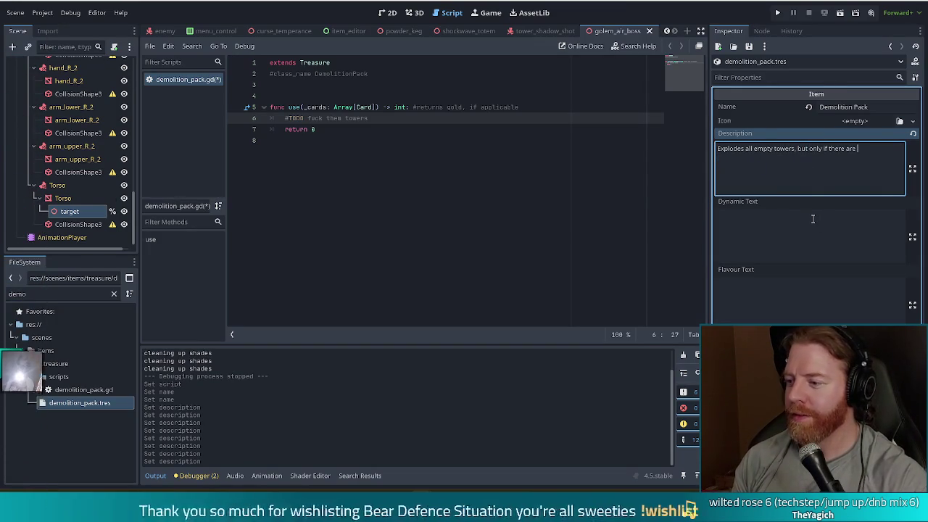
{"action": "type", "text": "two of them right n"}
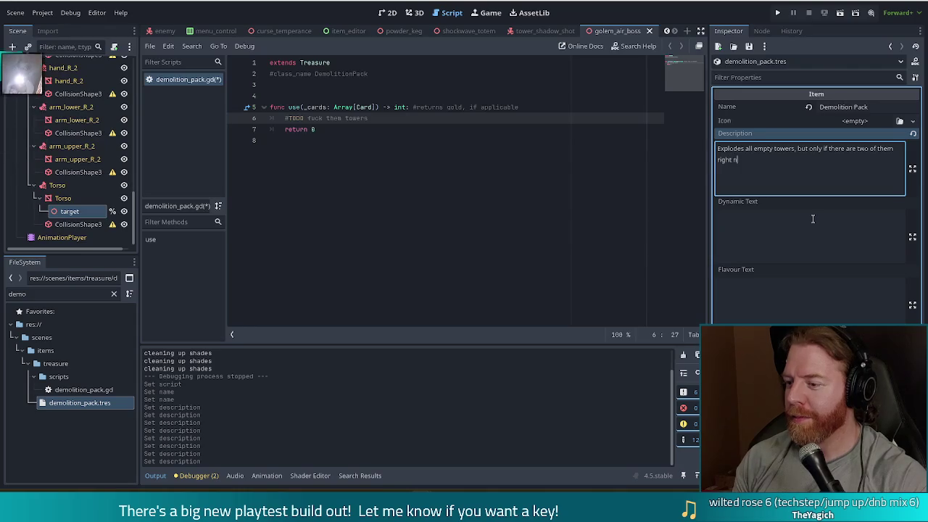
{"action": "type", "text": "ext to each other"}
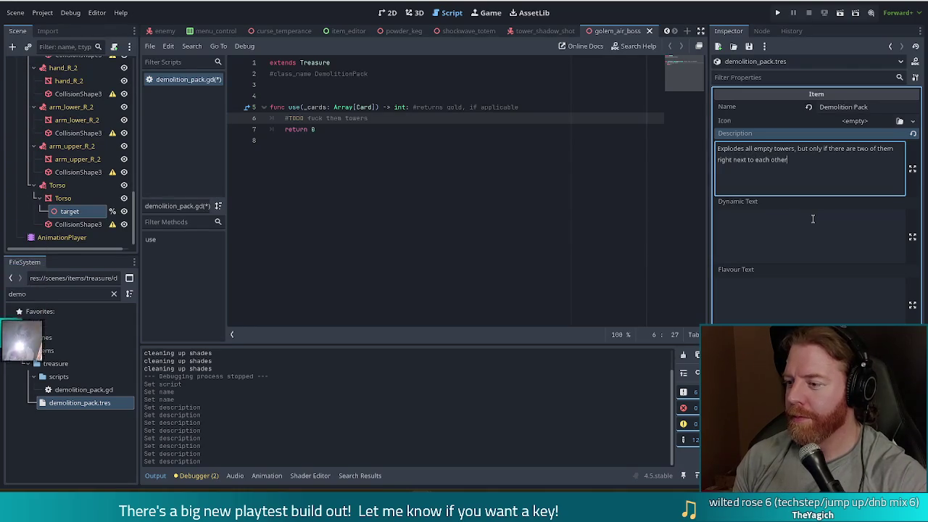
{"action": "left_click", "coordinate": [843, 107]}
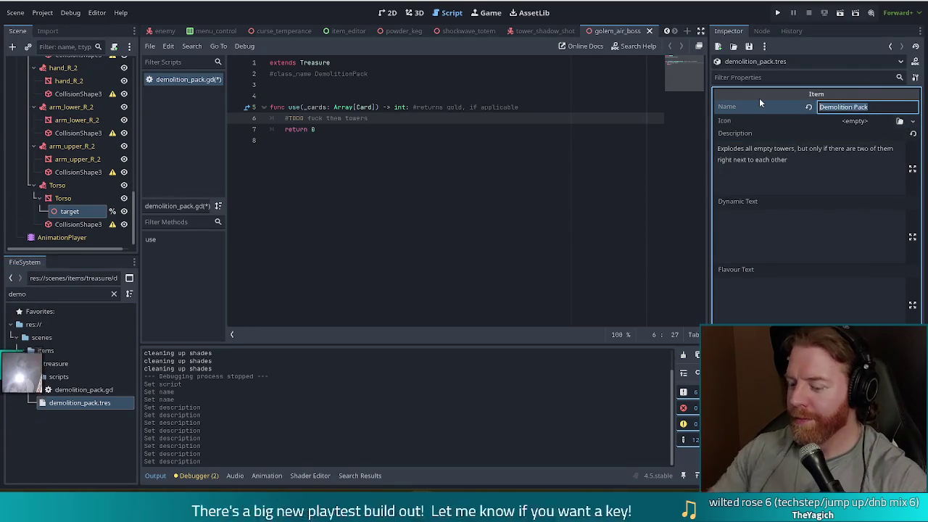
{"action": "type", "text": "Alrplanes"}
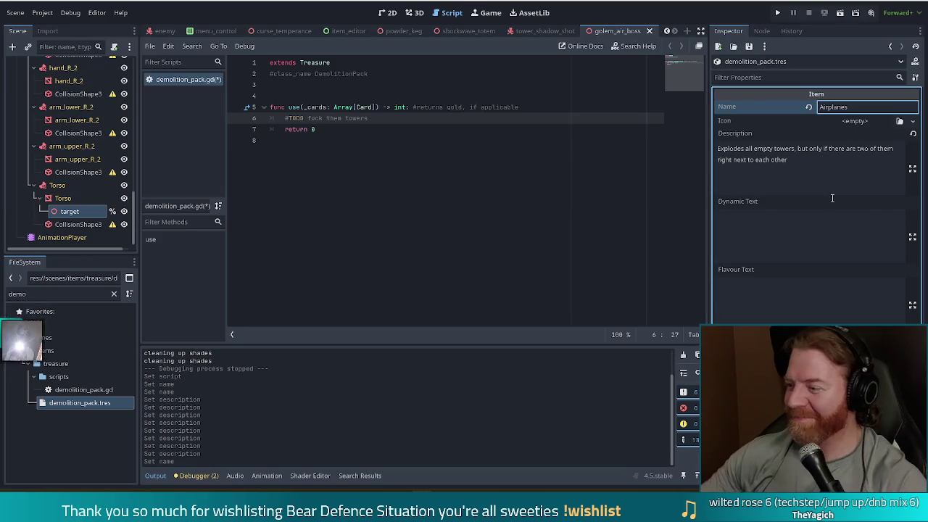
{"action": "key", "text": "BackSpace"}
{"action": "key", "text": "BackSpace"}
{"action": "key", "text": "BackSpace"}
{"action": "key", "text": "ctrl+z"}
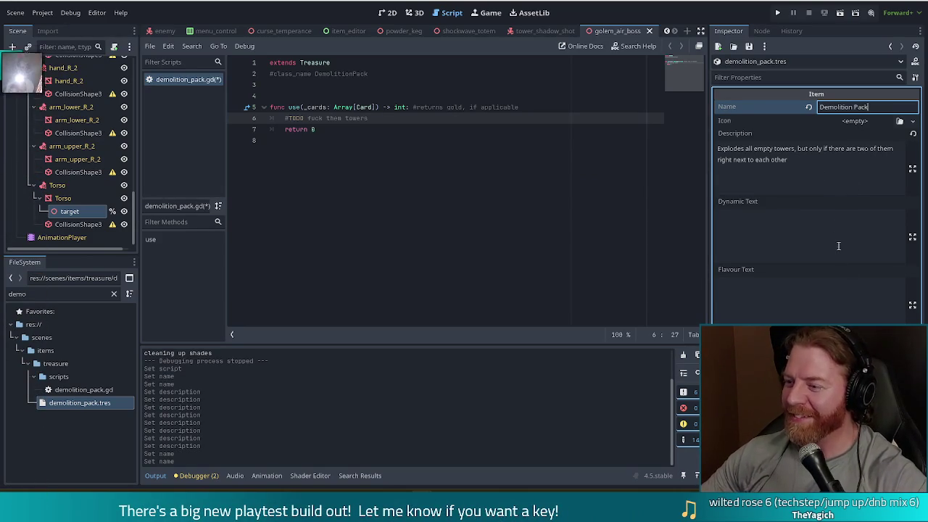
{"action": "left_click", "coordinate": [831, 172]}
{"action": "key", "text": "ctrl+z"}
{"action": "left_click", "coordinate": [809, 169]}
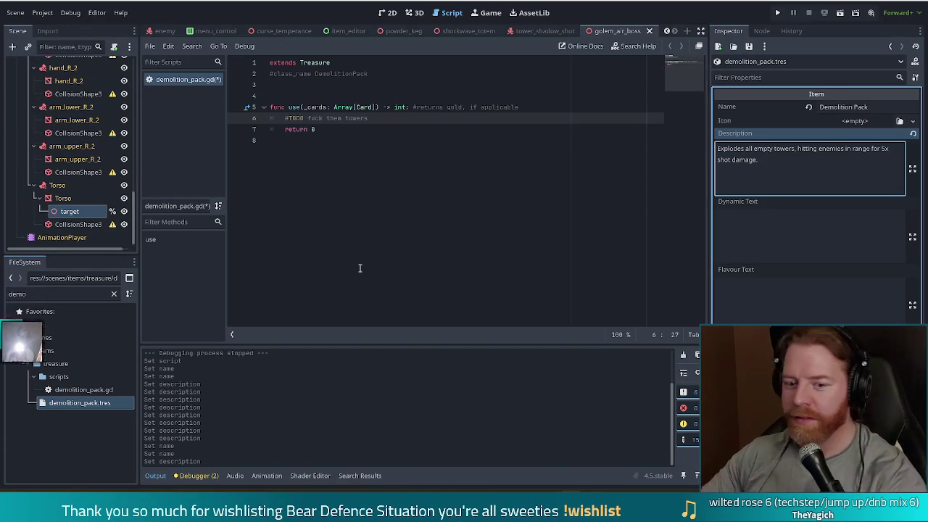
{"action": "left_click", "coordinate": [500, 129]}
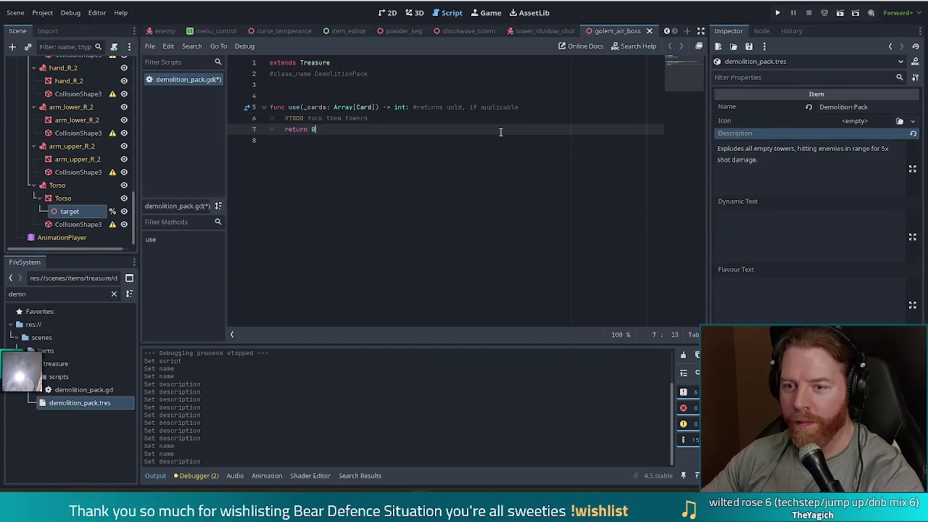
Filter the project files for tower_3d and open tower_3d.gd
{"action": "left_click", "coordinate": [55, 293]}
{"action": "type", "text": "demo"}
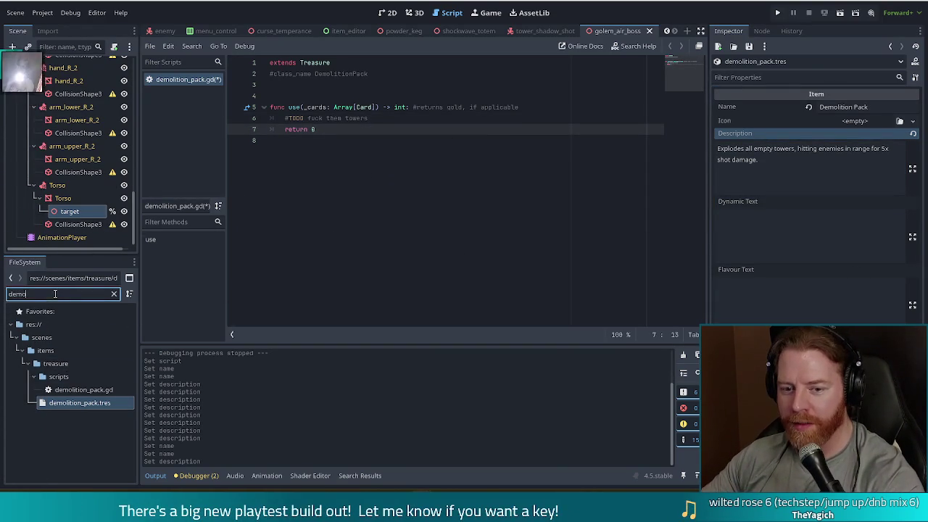
{"action": "type", "text": "tower_"}
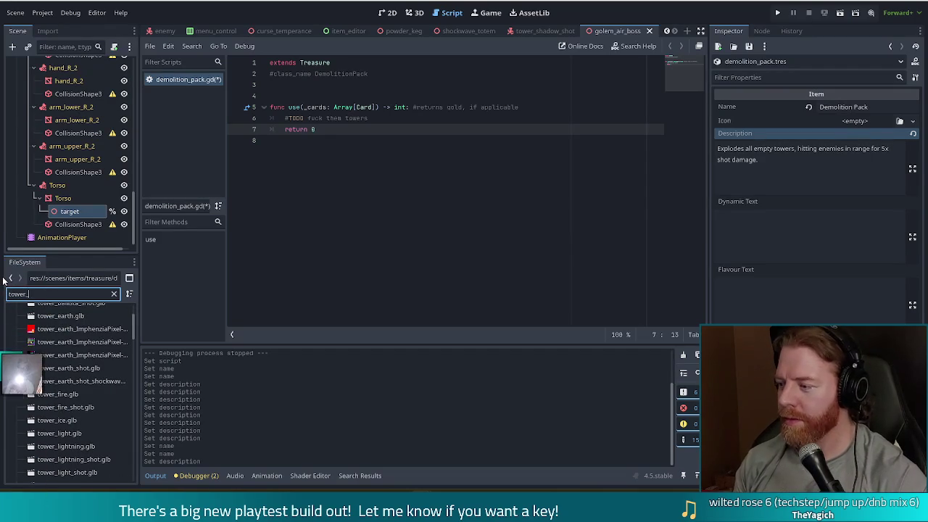
{"action": "type", "text": "3d"}
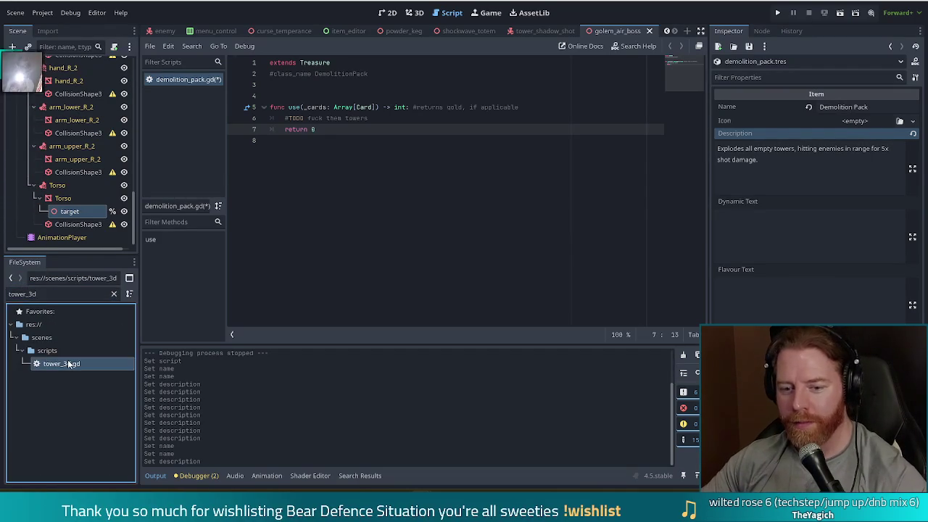
{"action": "double_click", "coordinate": [69, 363]}
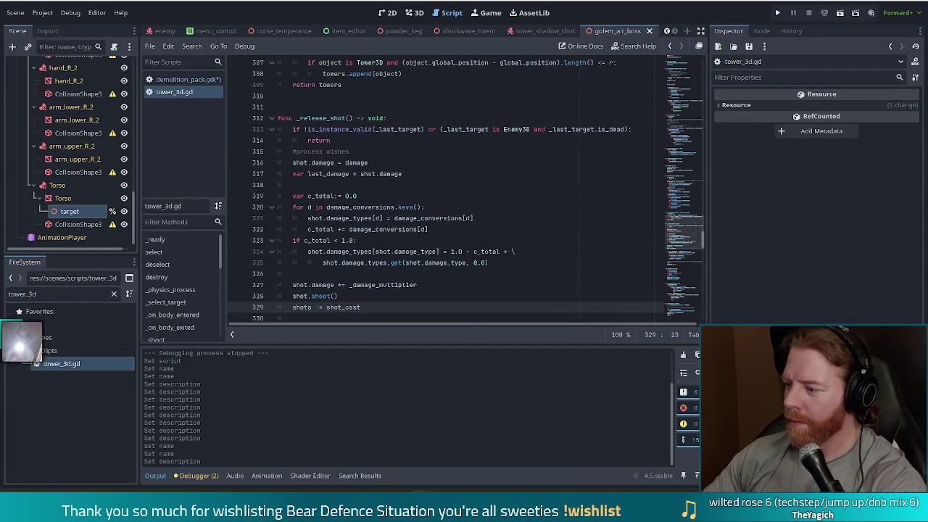
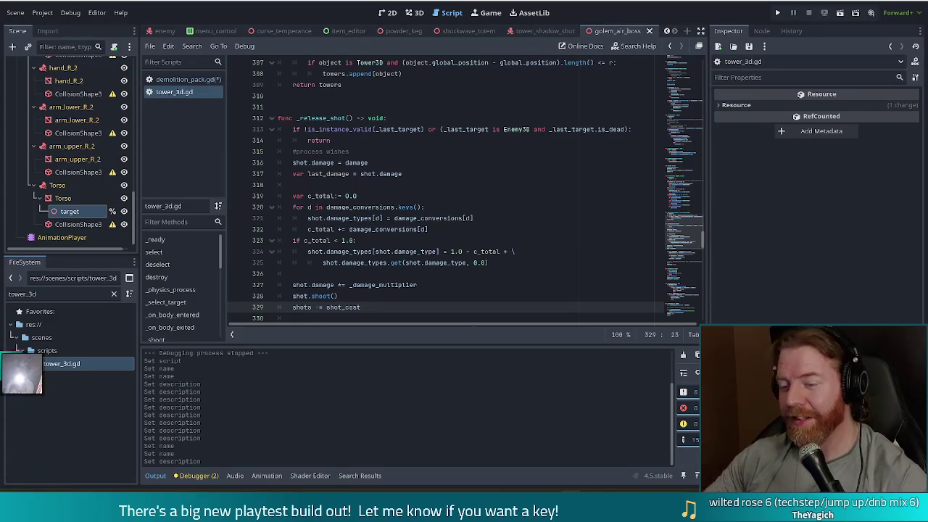
Inspect the c_total check, last_damage line and blank line 318 in _release_shot
{"action": "left_click", "coordinate": [404, 240]}
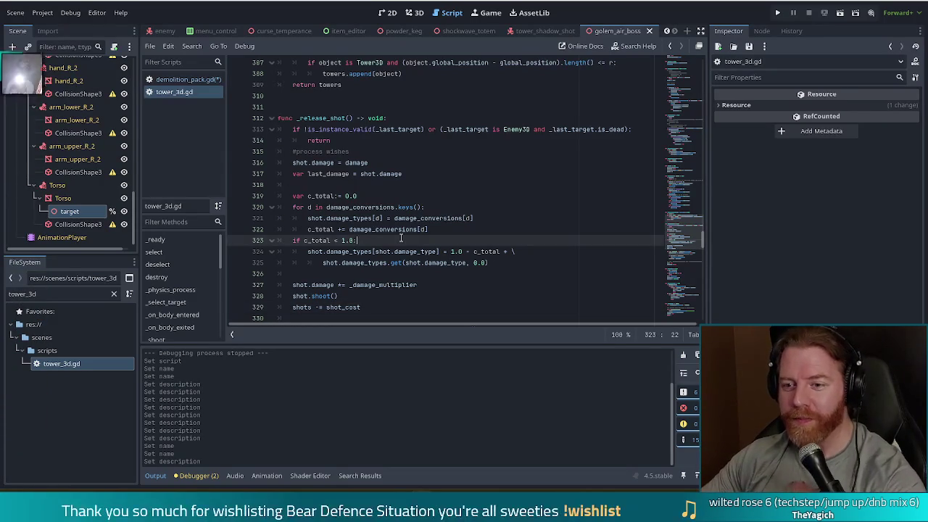
{"action": "left_click", "coordinate": [543, 175]}
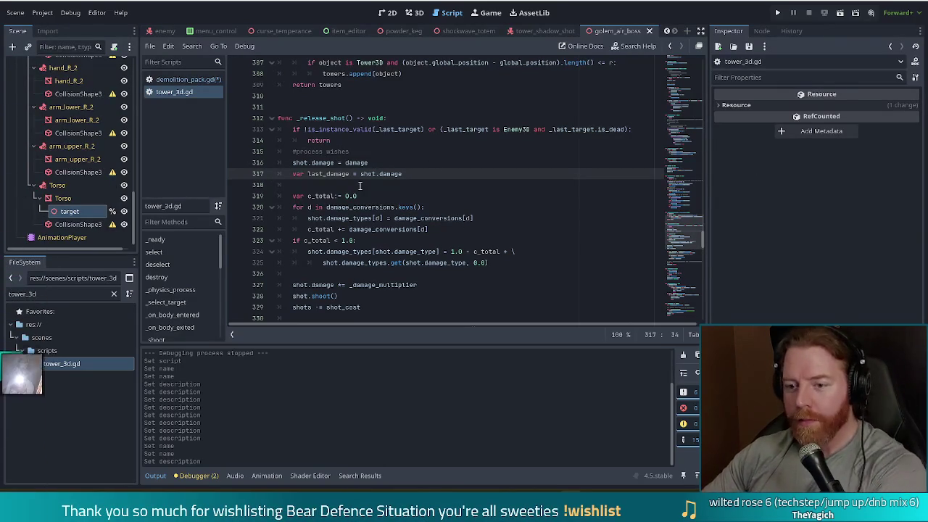
{"action": "left_click", "coordinate": [361, 184]}
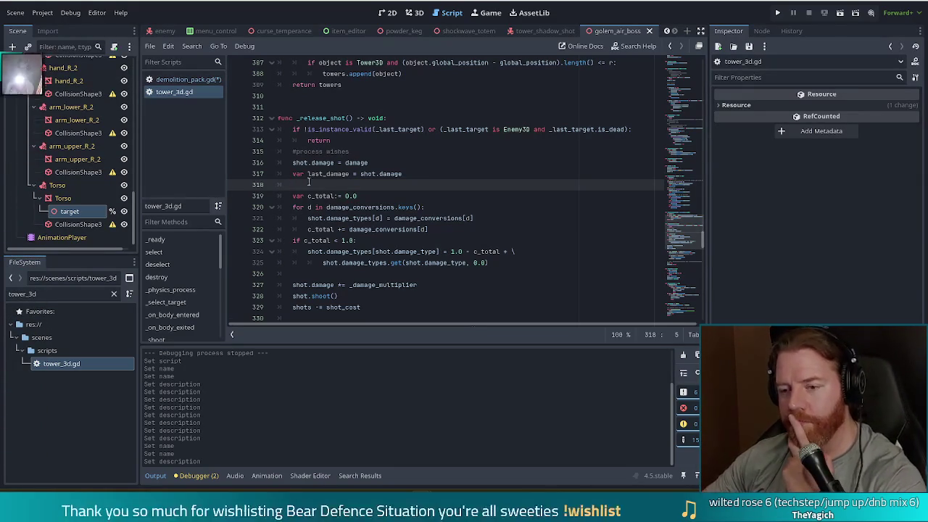
{"action": "left_click", "coordinate": [484, 196], "text": "shift"}
{"action": "left_click", "coordinate": [478, 192]}
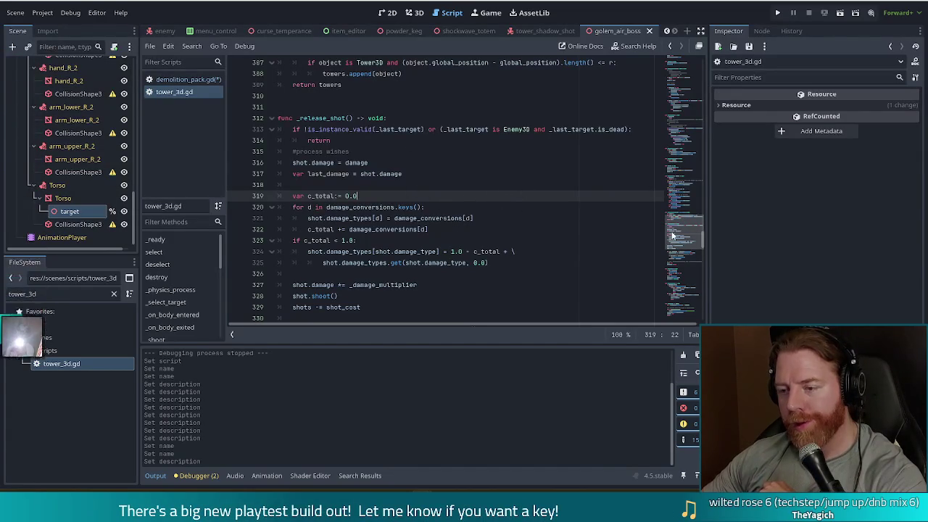
Follow the create_shot call in _load_shot to the create_shot function definition
{"action": "scroll", "coordinate": [221, 248], "scroll_direction": "down", "scroll_amount": 3}
{"action": "scroll", "coordinate": [225, 259], "scroll_direction": "down", "scroll_amount": 2}
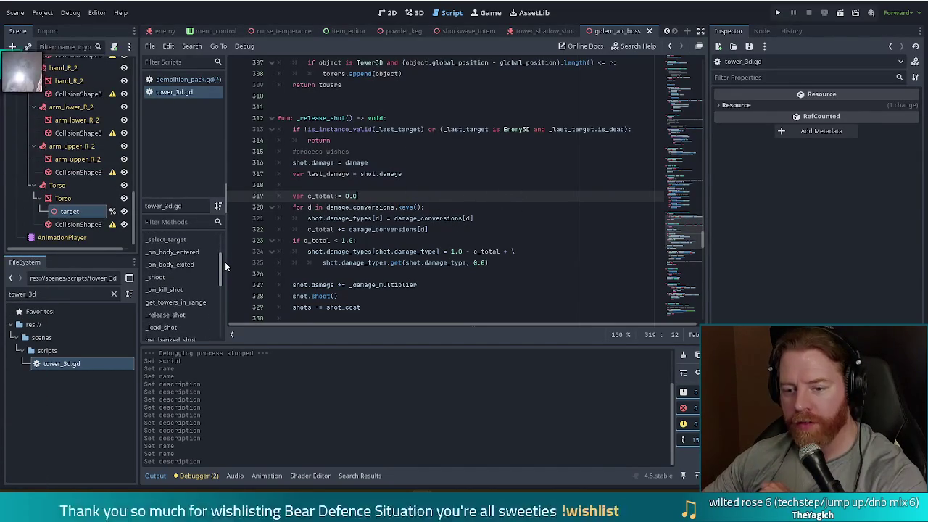
{"action": "left_click", "coordinate": [171, 293]}
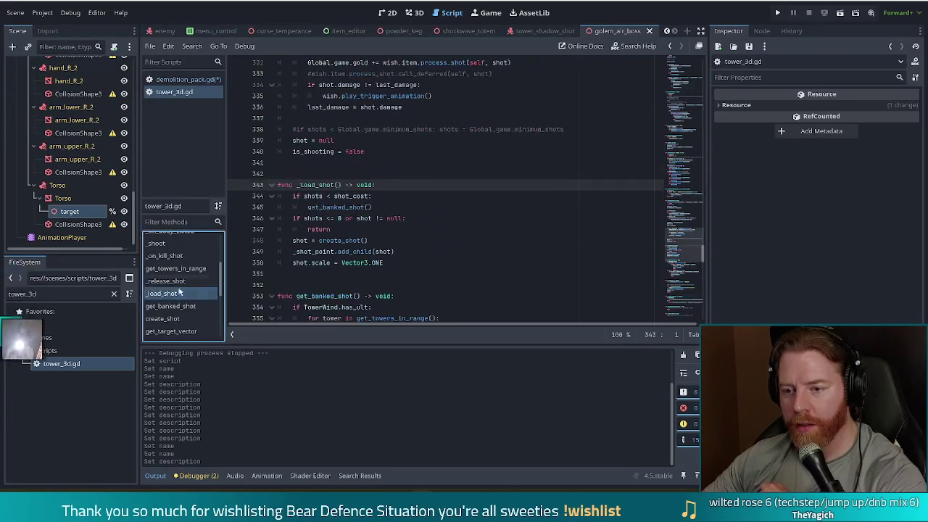
{"action": "left_click", "coordinate": [464, 217]}
{"action": "left_click", "coordinate": [317, 240]}
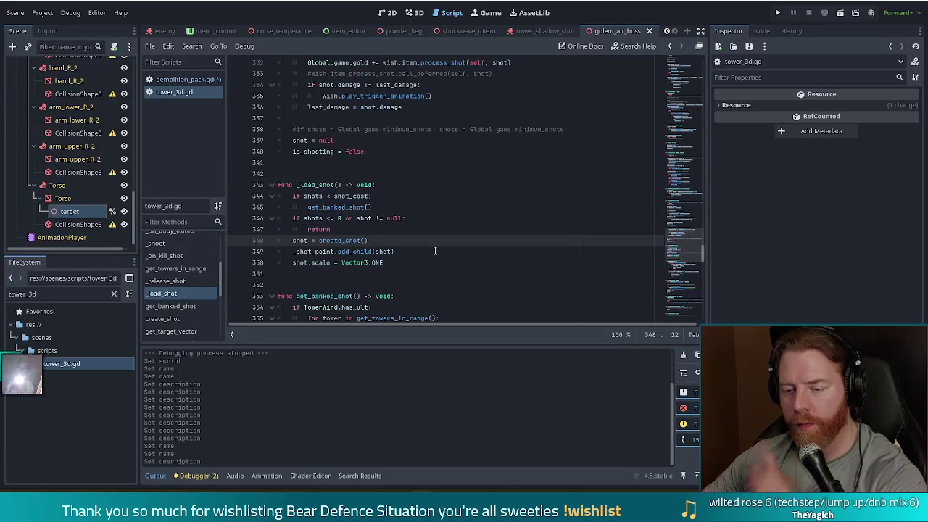
{"action": "left_click", "coordinate": [354, 241]}
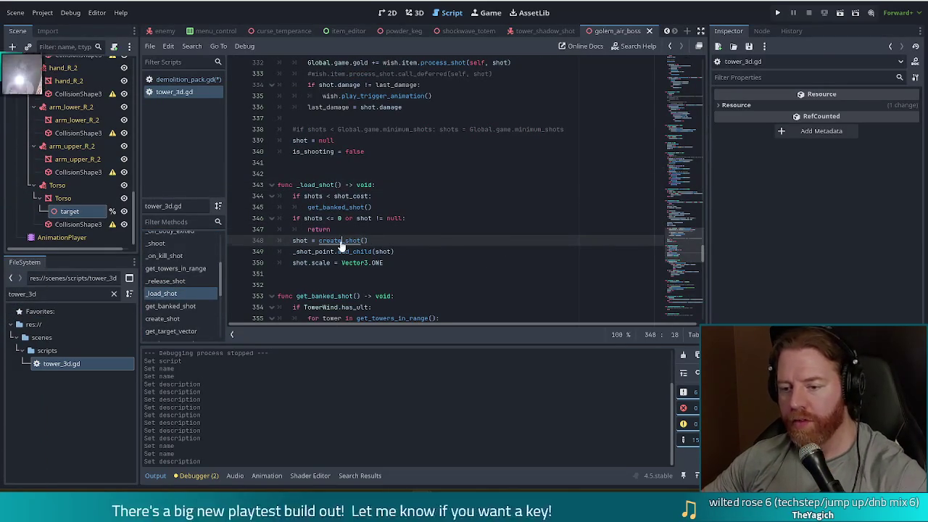
{"action": "left_click", "coordinate": [353, 241], "text": "ctrl"}
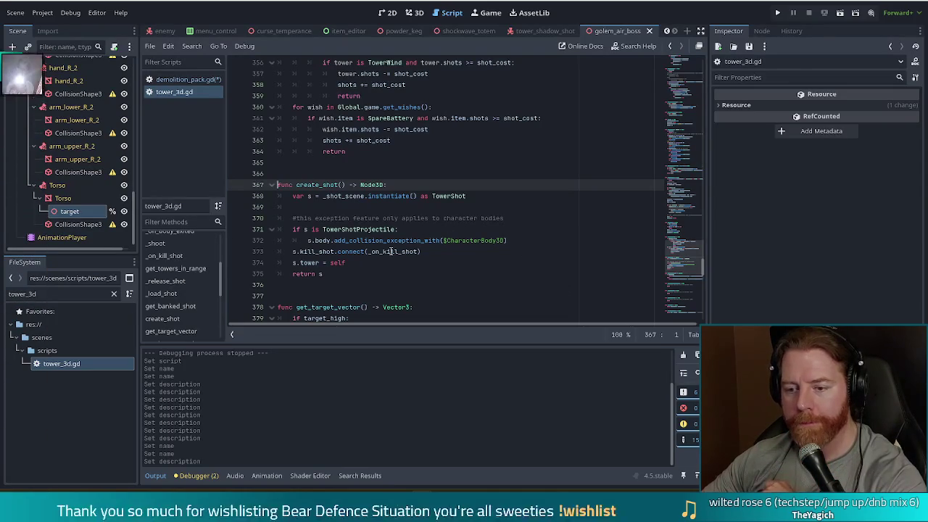
{"action": "scroll", "coordinate": [385, 251], "scroll_direction": "down", "scroll_amount": 1}
Return to _release_shot and look over the code around line 325
{"action": "left_click", "coordinate": [188, 279]}
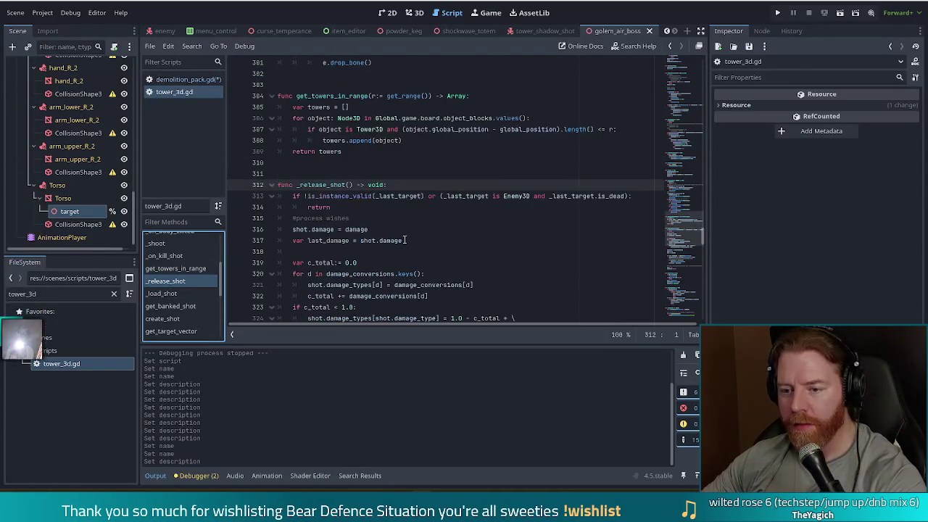
{"action": "scroll", "coordinate": [405, 238], "scroll_direction": "down", "scroll_amount": 1}
{"action": "scroll", "coordinate": [405, 238], "scroll_direction": "down", "scroll_amount": 4}
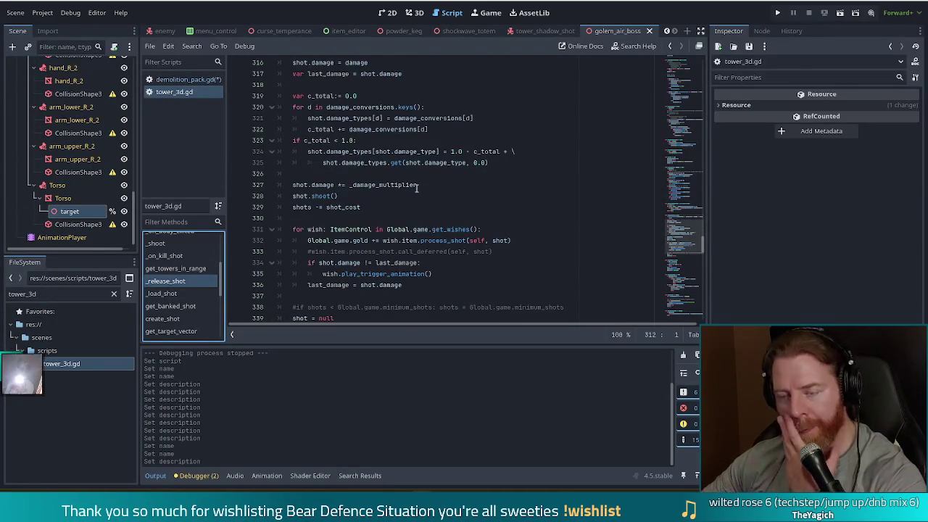
{"action": "scroll", "coordinate": [393, 194], "scroll_direction": "down", "scroll_amount": 1}
{"action": "scroll", "coordinate": [392, 194], "scroll_direction": "down", "scroll_amount": 2}
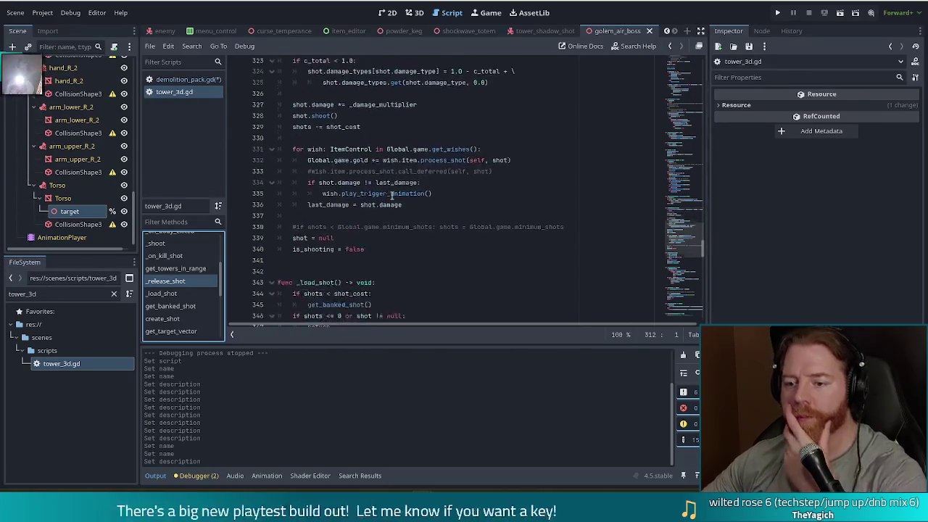
{"action": "scroll", "coordinate": [393, 194], "scroll_direction": "up", "scroll_amount": 2}
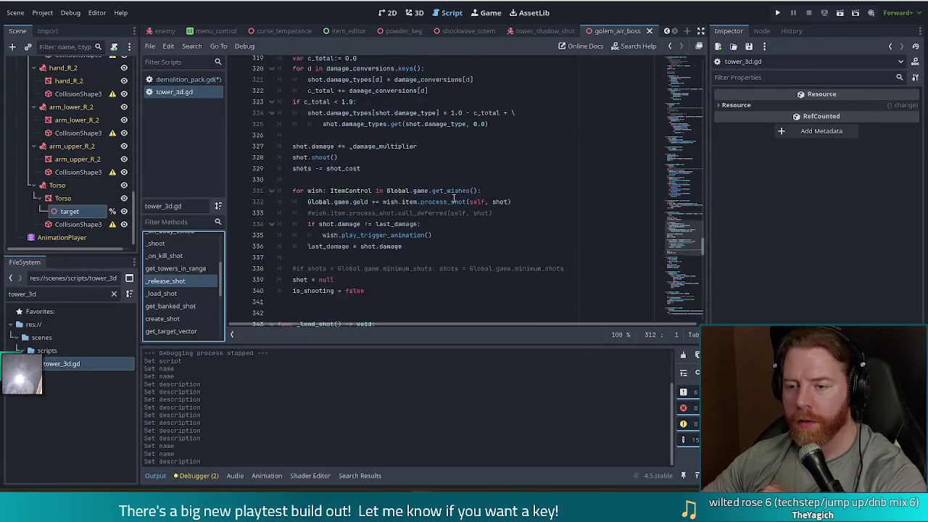
{"action": "left_click", "coordinate": [461, 157]}
{"action": "scroll", "coordinate": [464, 179], "scroll_direction": "up", "scroll_amount": 3}
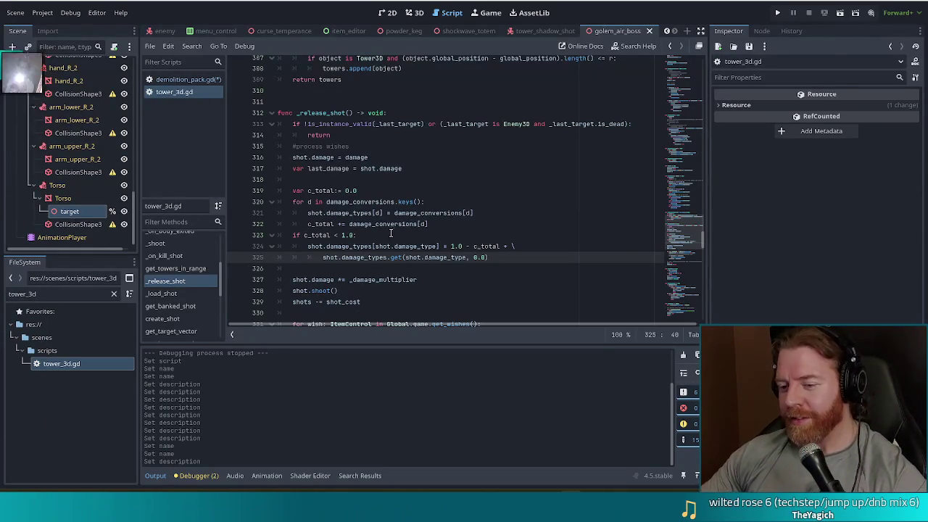
Select the damage conversion code from line 319 to 327 for review
{"action": "left_click", "coordinate": [519, 260]}
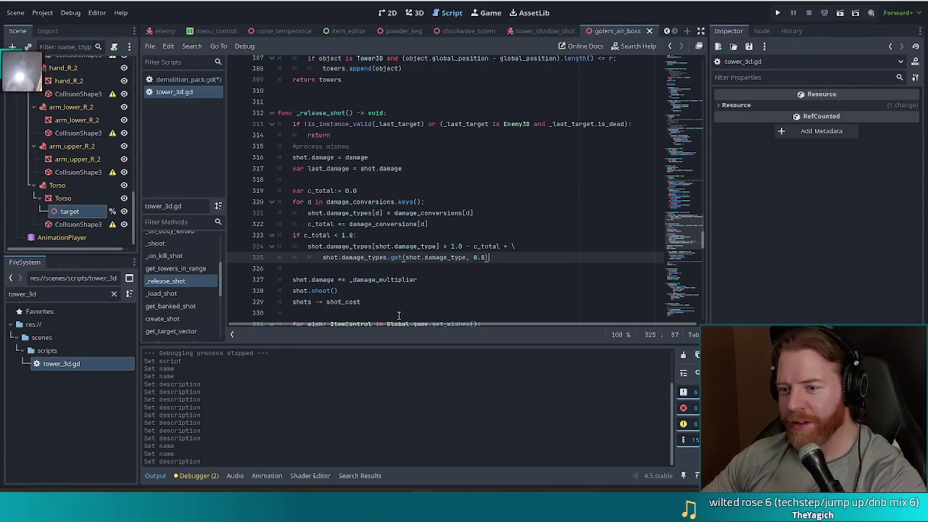
{"action": "left_click", "coordinate": [442, 212]}
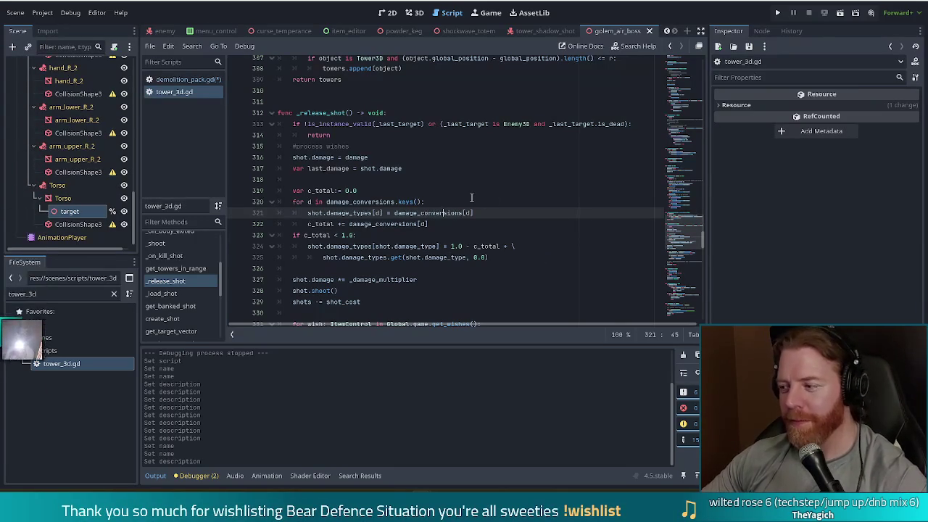
{"action": "key", "text": "Up"}
{"action": "key", "text": "Up"}
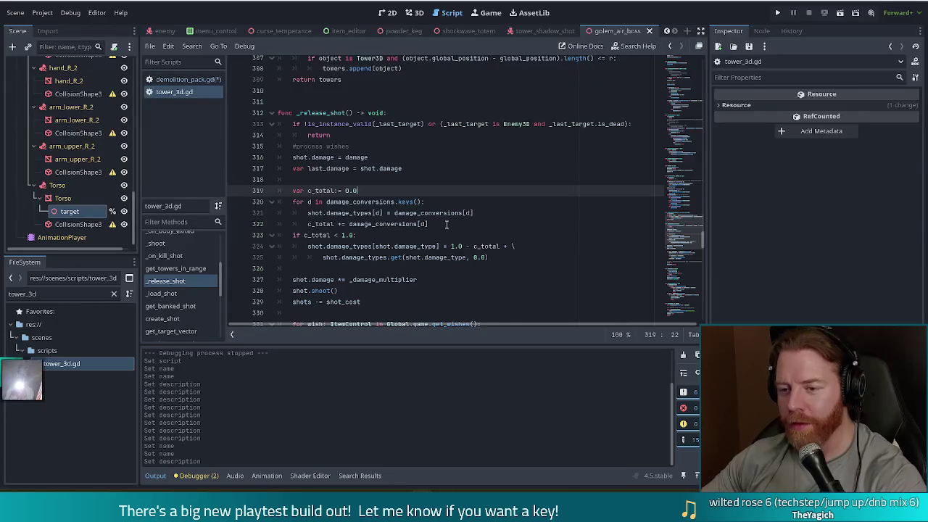
{"action": "scroll", "coordinate": [350, 171], "scroll_direction": "down", "scroll_amount": 1}
{"action": "mouse_move", "coordinate": [345, 157]}
{"action": "left_mouse_down"}
{"action": "mouse_move", "coordinate": [341, 171]}
{"action": "mouse_move", "coordinate": [393, 249]}
{"action": "left_mouse_up"}
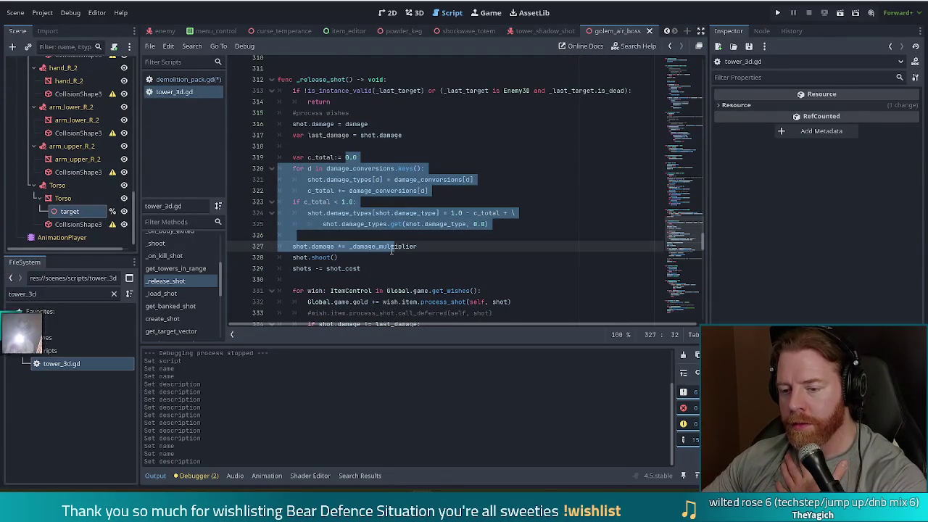
Clear the selection and insert a new blank line above the c_total declaration
{"action": "scroll", "coordinate": [326, 278], "scroll_direction": "down", "scroll_amount": 1}
{"action": "scroll", "coordinate": [326, 278], "scroll_direction": "down", "scroll_amount": 1}
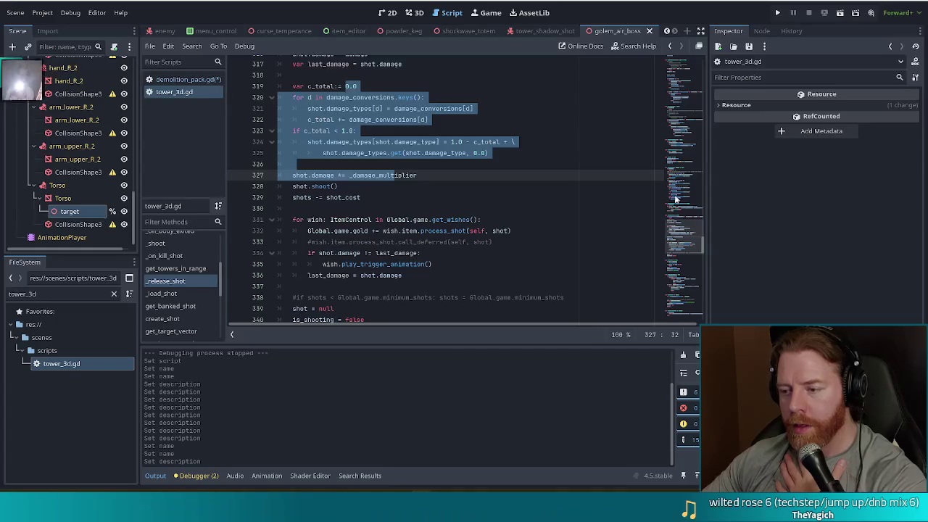
{"action": "scroll", "coordinate": [685, 230], "scroll_direction": "down", "scroll_amount": 2}
{"action": "scroll", "coordinate": [685, 230], "scroll_direction": "up", "scroll_amount": 1}
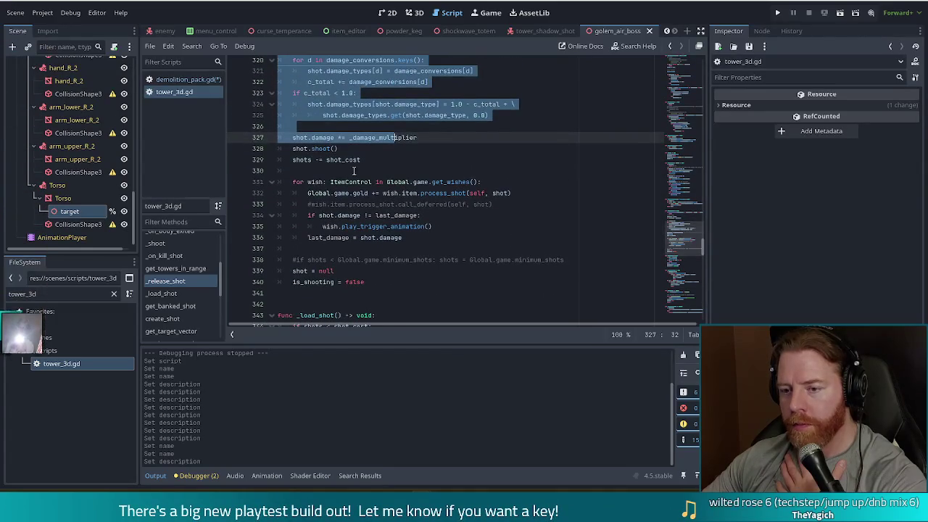
{"action": "left_click", "coordinate": [381, 161]}
{"action": "scroll", "coordinate": [392, 181], "scroll_direction": "up", "scroll_amount": 2}
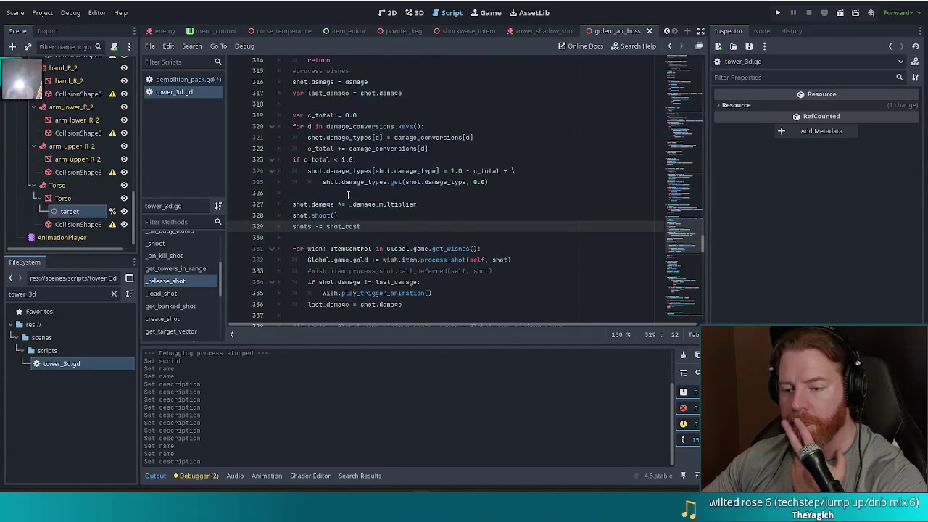
{"action": "left_click", "coordinate": [383, 216]}
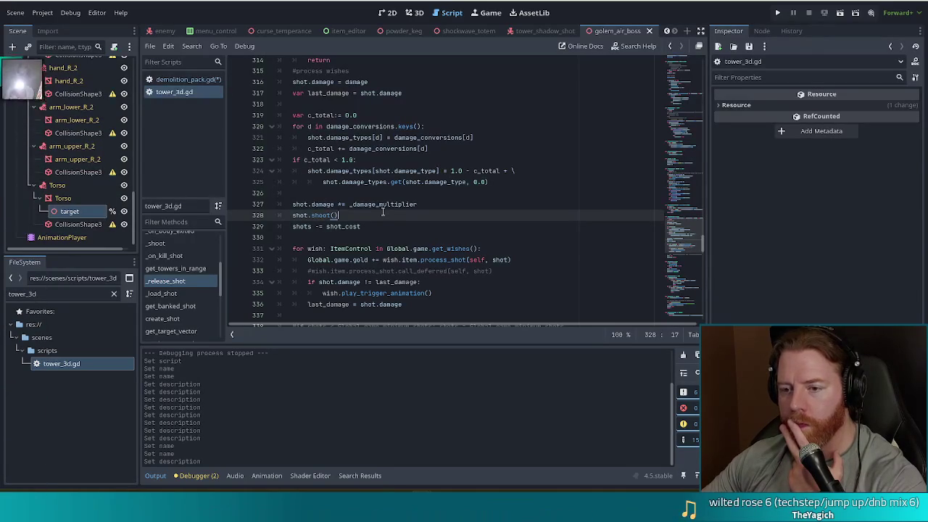
{"action": "left_click", "coordinate": [328, 107]}
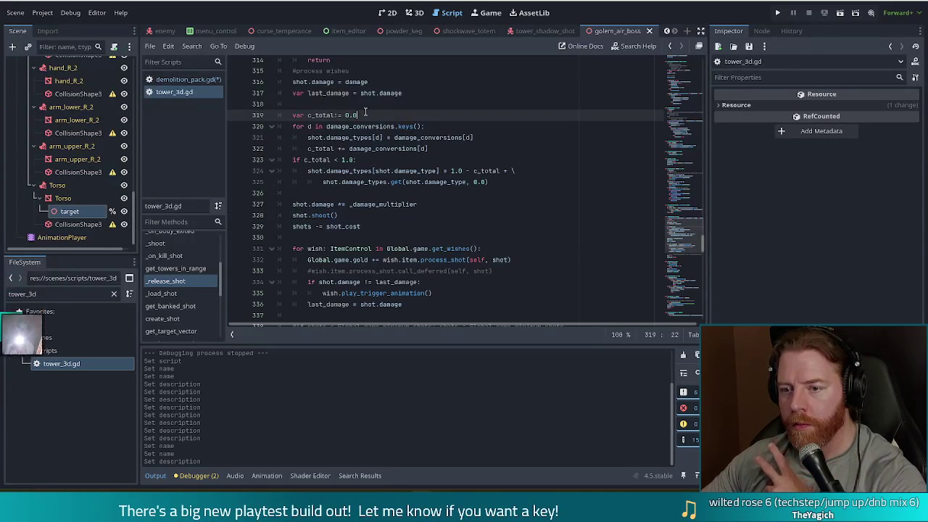
{"action": "key", "text": "Return"}
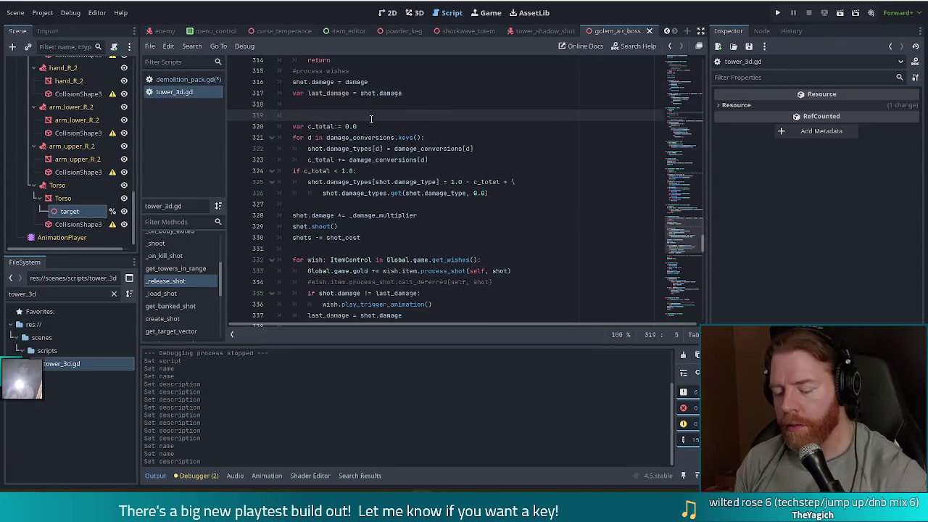
Type '#TODO break this into a separate function so that other stuff can access shot damage'
{"action": "type", "text": "#TODO break this int"}
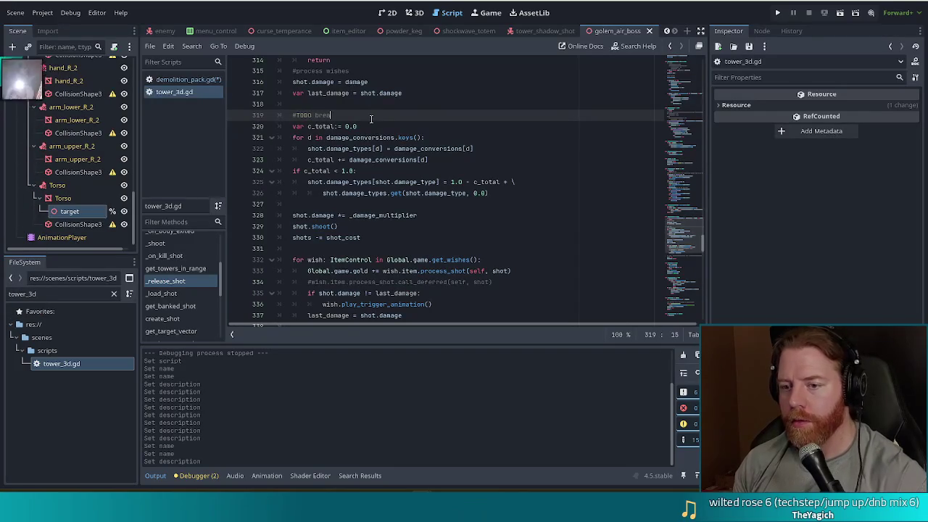
{"action": "type", "text": "o a separate function so"}
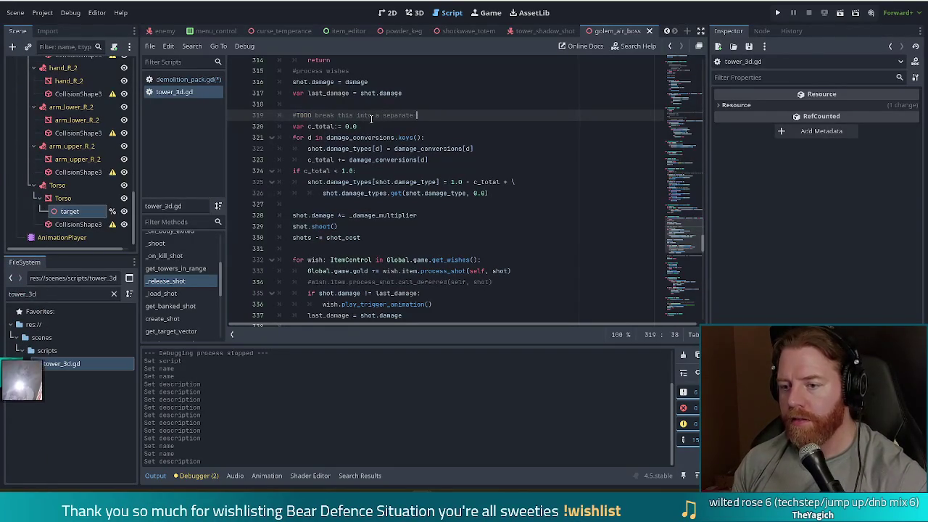
{"action": "type", "text": " that other "}
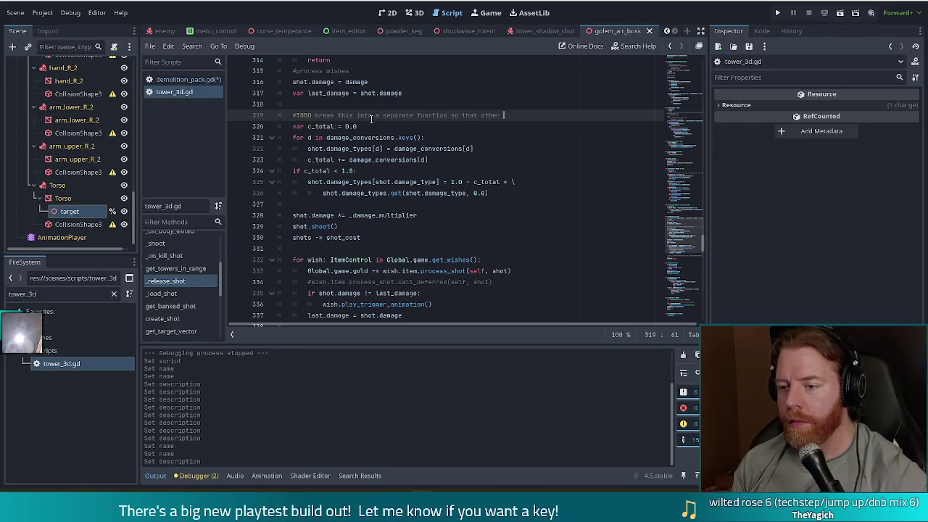
{"action": "type", "text": "stuff can"}
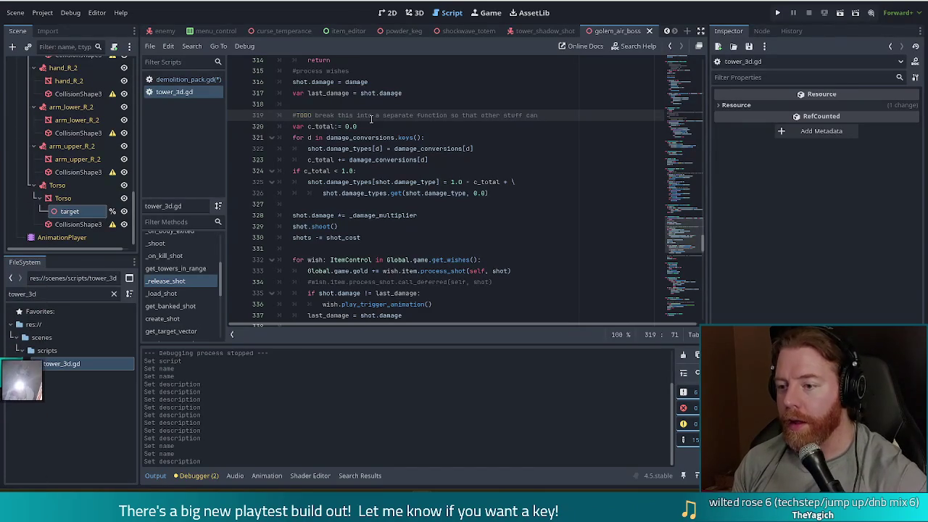
{"action": "type", "text": " access short"}
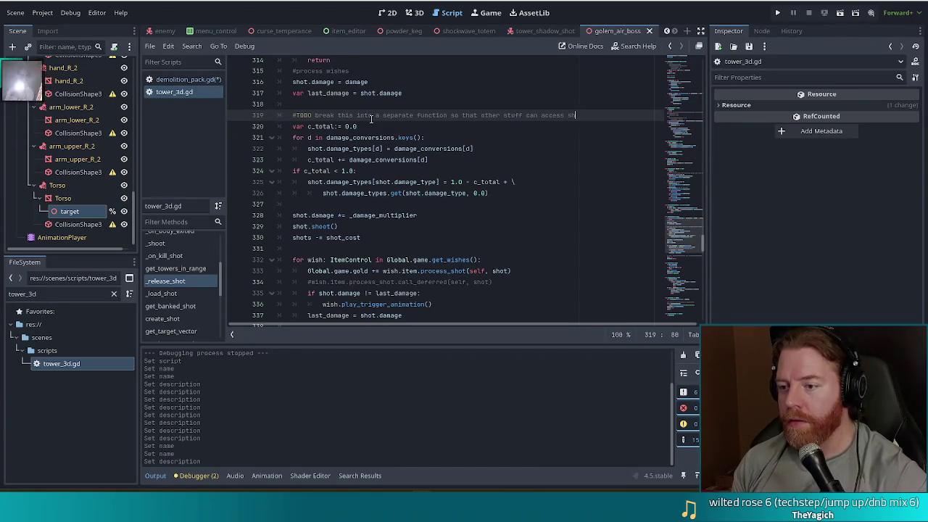
{"action": "key", "text": "BackSpace"}
{"action": "key", "text": "BackSpace"}
{"action": "type", "text": "t damage"}
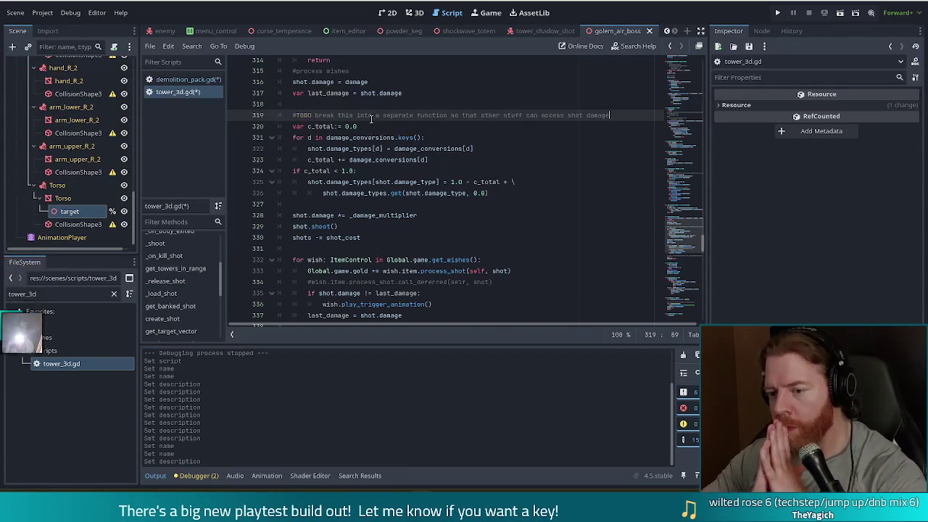
{"action": "scroll", "coordinate": [371, 118], "scroll_direction": "up", "scroll_amount": 1}
{"action": "scroll", "coordinate": [391, 166], "scroll_direction": "down", "scroll_amount": 4}
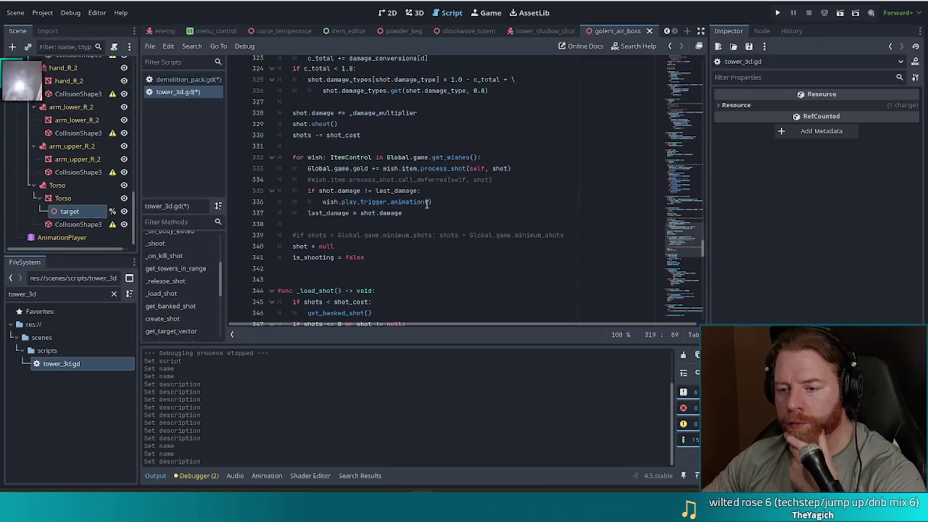
{"action": "mouse_move", "coordinate": [339, 158]}
{"action": "left_mouse_down"}
{"action": "mouse_move", "coordinate": [355, 203]}
{"action": "mouse_move", "coordinate": [380, 213]}
{"action": "left_mouse_up"}
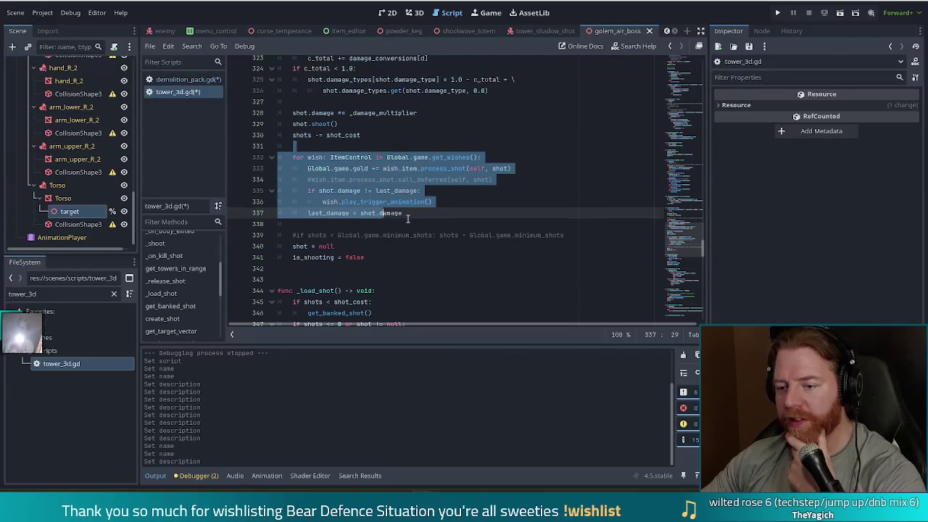
{"action": "left_click", "coordinate": [415, 212]}
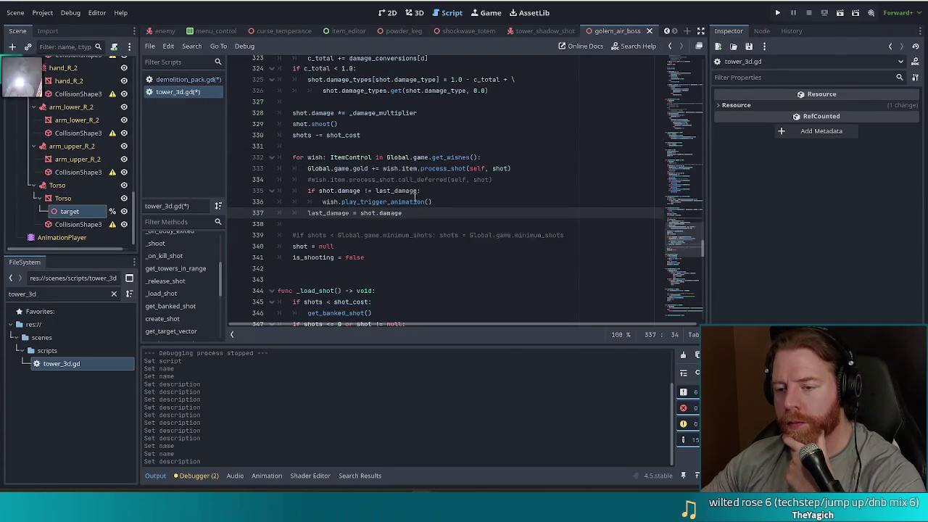
{"action": "left_click", "coordinate": [347, 157]}
{"action": "left_click_drag", "start_coordinate": [346, 157], "coordinate": [403, 214]}
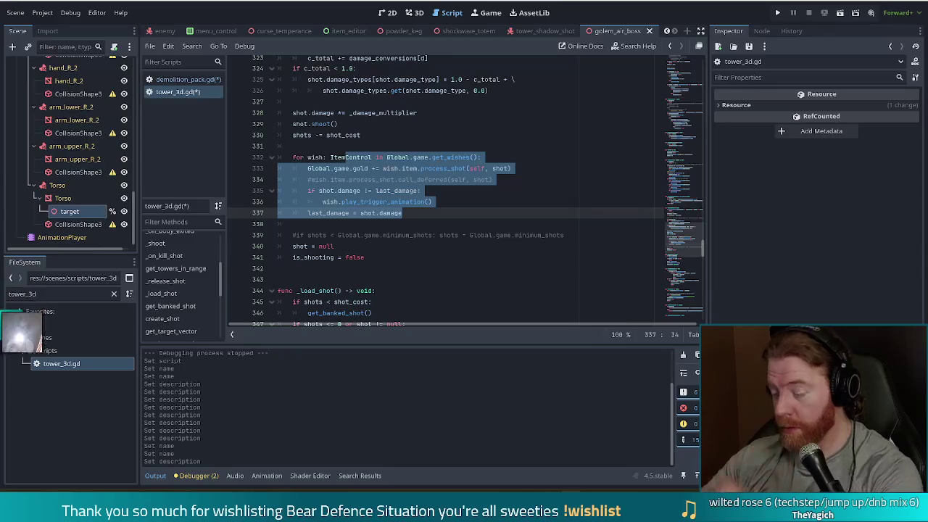
{"action": "left_click", "coordinate": [424, 216]}
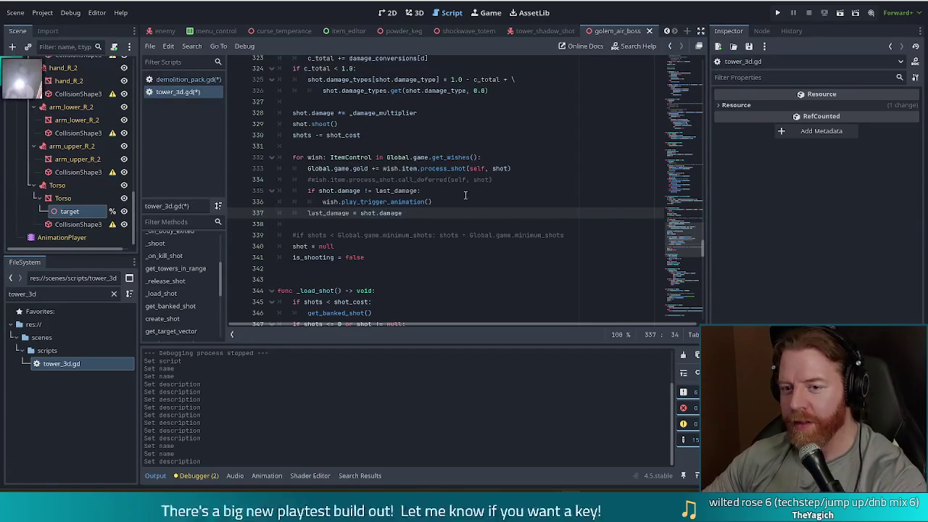
{"action": "mouse_move", "coordinate": [341, 102]}
{"action": "left_mouse_down"}
{"action": "mouse_move", "coordinate": [435, 222]}
{"action": "mouse_move", "coordinate": [406, 191]}
{"action": "left_mouse_up"}
{"action": "left_click", "coordinate": [406, 191]}
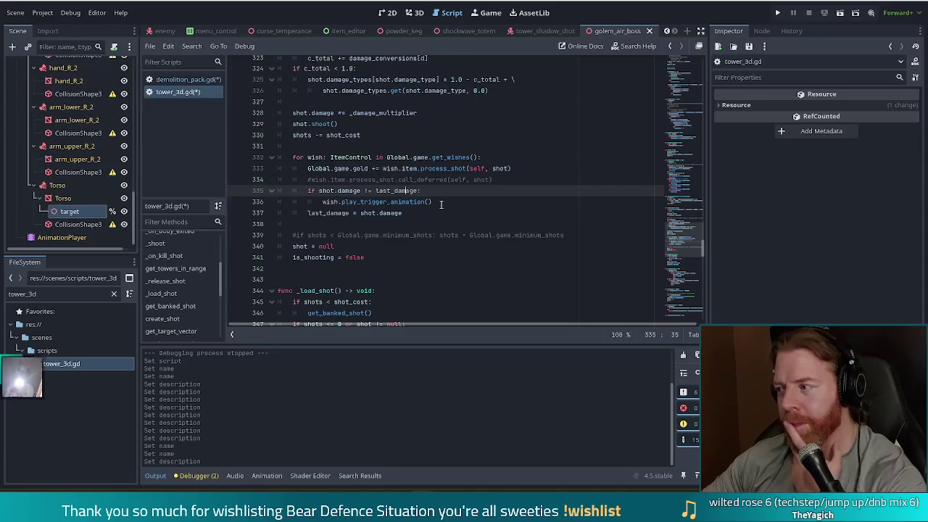
{"action": "scroll", "coordinate": [445, 190], "scroll_direction": "up", "scroll_amount": 2}
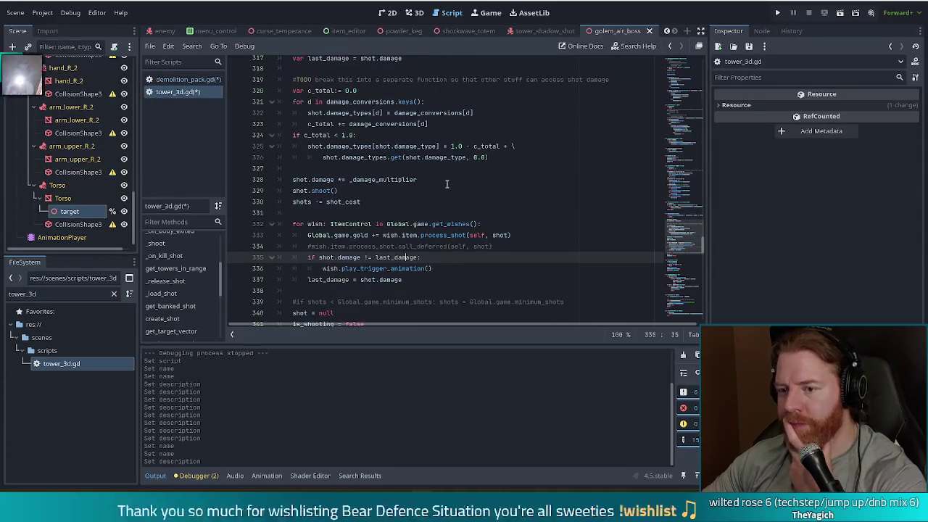
{"action": "left_click", "coordinate": [426, 136]}
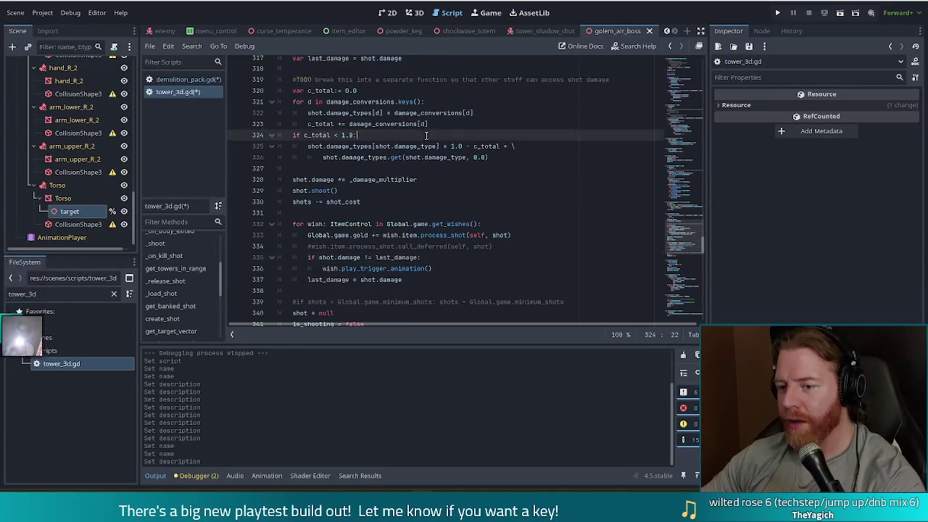
{"action": "scroll", "coordinate": [468, 198], "scroll_direction": "up", "scroll_amount": 4}
{"action": "scroll", "coordinate": [468, 198], "scroll_direction": "down", "scroll_amount": 1}
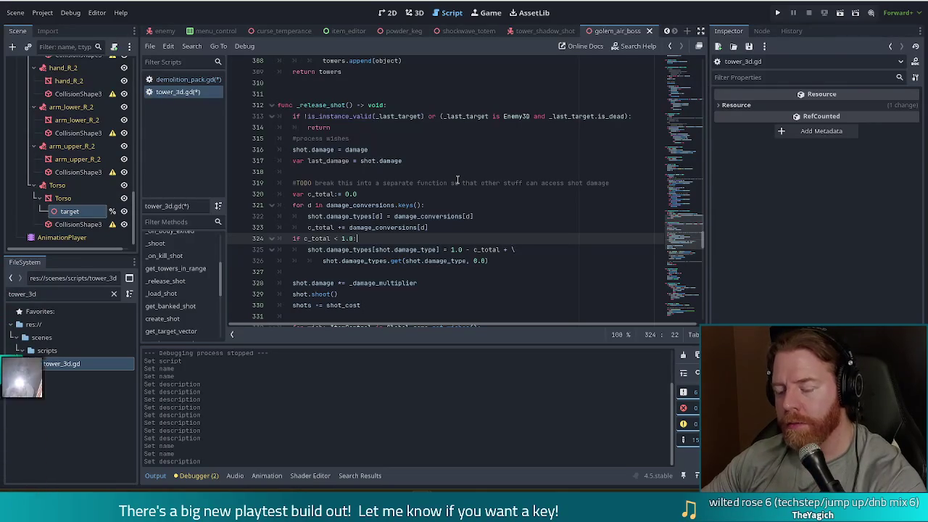
{"action": "left_click", "coordinate": [428, 206]}
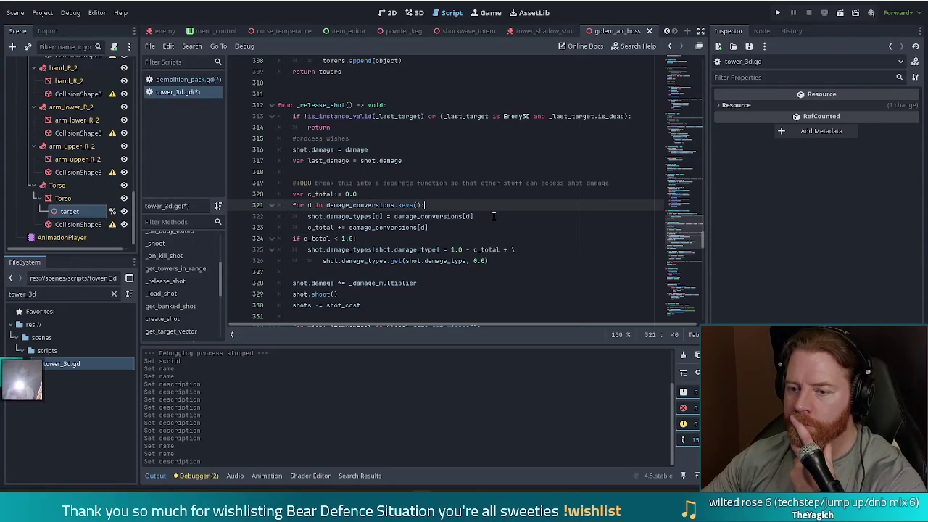
{"action": "scroll", "coordinate": [493, 216], "scroll_direction": "down", "scroll_amount": 1}
Delete the TODO comment on line 319 and save tower_3d.gd
{"action": "left_click", "coordinate": [613, 148]}
{"action": "key", "text": "shift+Up"}
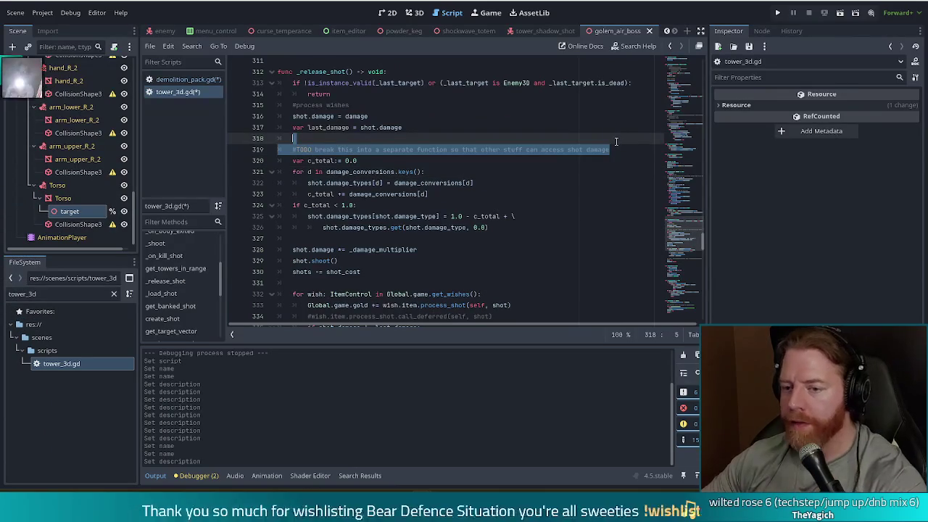
{"action": "key", "text": "BackSpace"}
{"action": "key", "text": "ctrl+s"}
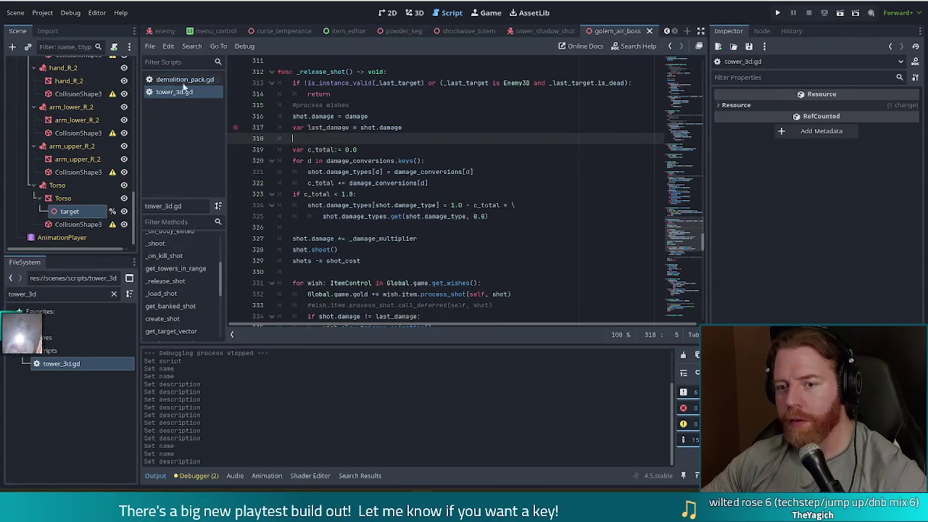
Switch the Script editor to demolition_pack.gd
{"action": "scroll", "coordinate": [382, 171], "scroll_direction": "up", "scroll_amount": 2}
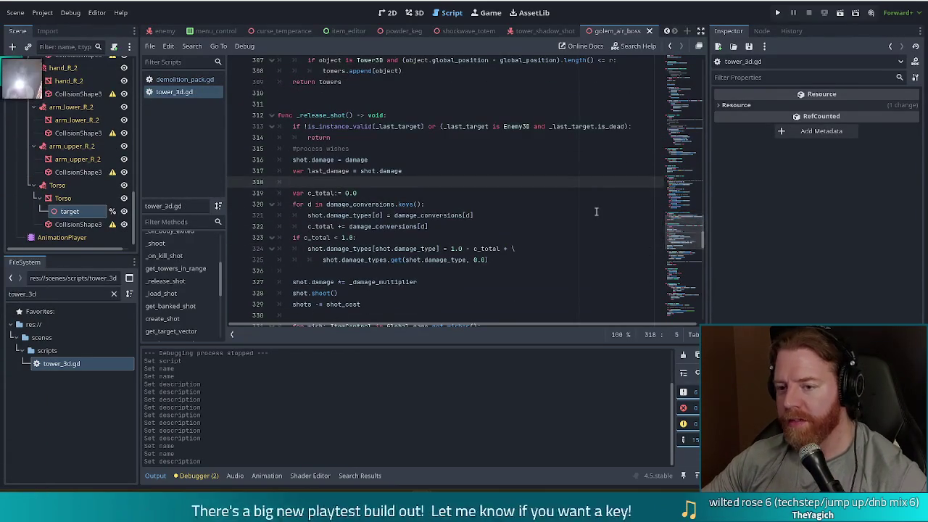
{"action": "left_click", "coordinate": [400, 196]}
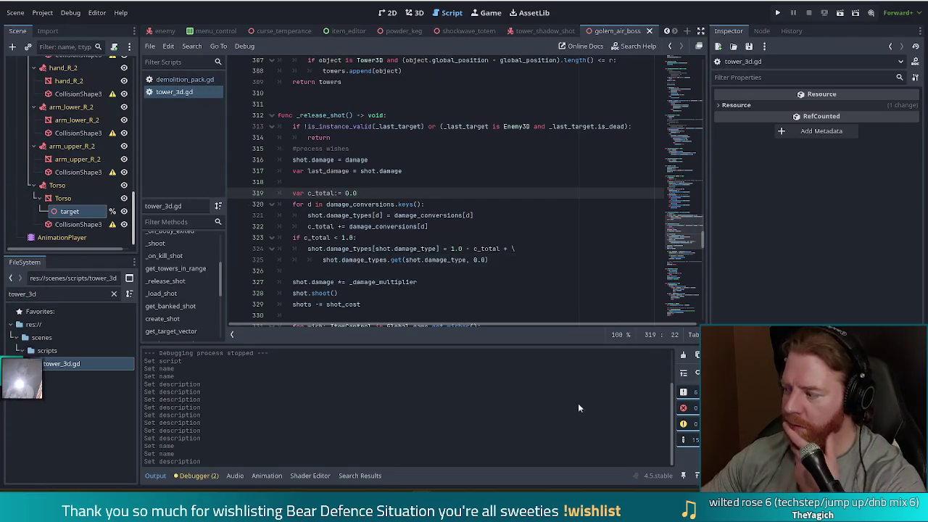
{"action": "left_click", "coordinate": [197, 79]}
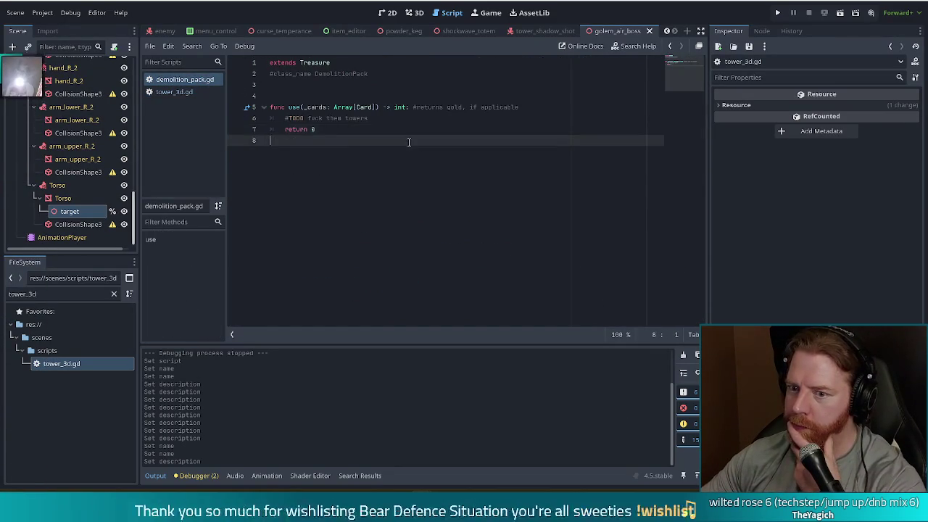
Under the TODO in use(), add comments: create an explosion shot, give it to tower, do explode
{"action": "left_click", "coordinate": [382, 117]}
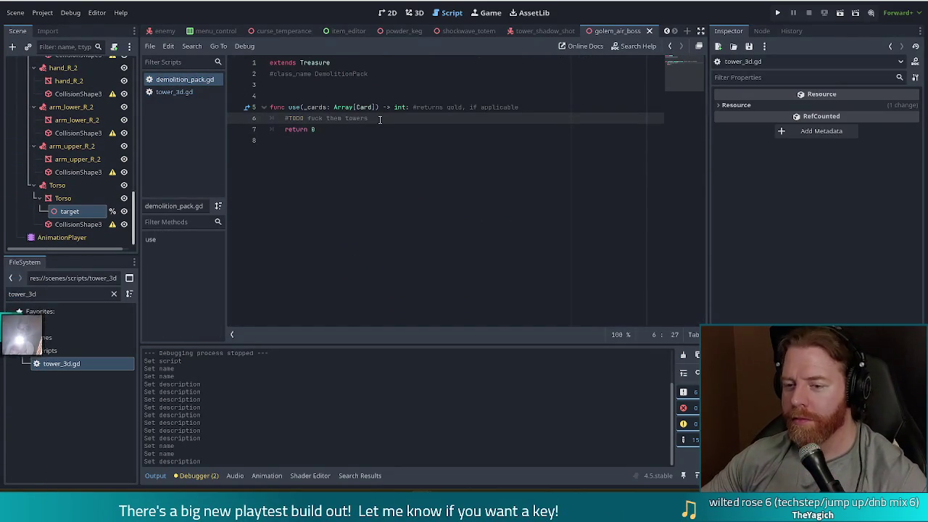
{"action": "key", "text": "Return"}
{"action": "type", "text": "#c"}
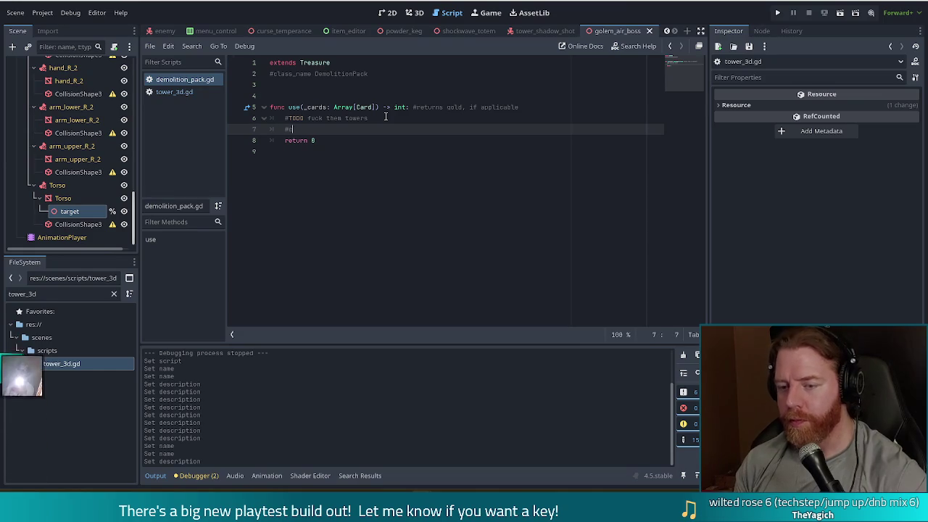
{"action": "type", "text": "reate a shot"}
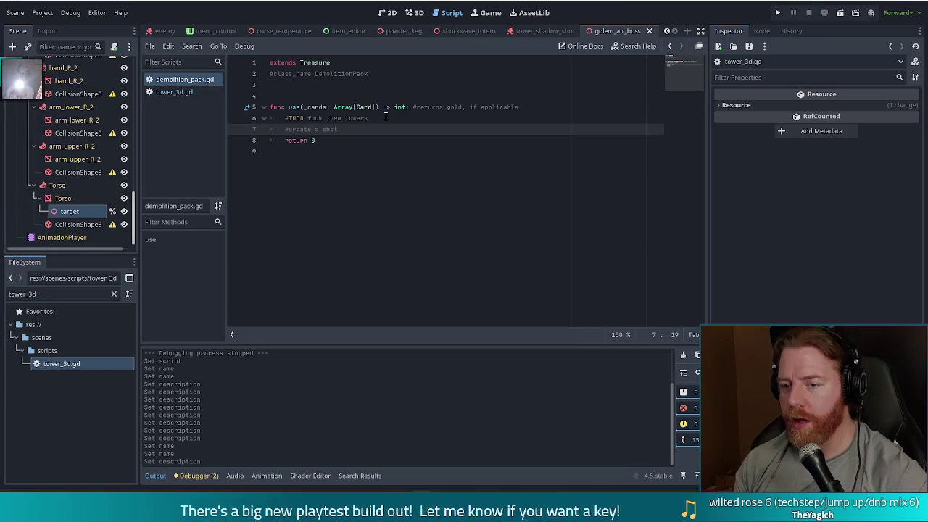
{"action": "type", "text": " that is the c"}
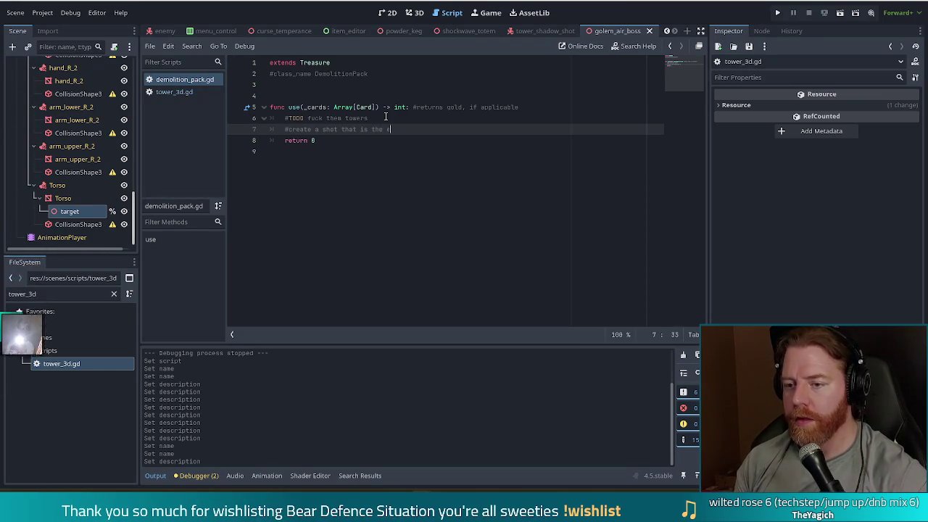
{"action": "key", "text": "BackSpace"}
{"action": "type", "text": "explosion"}
{"action": "key", "text": "Return"}
{"action": "type", "text": "#give it to tower"}
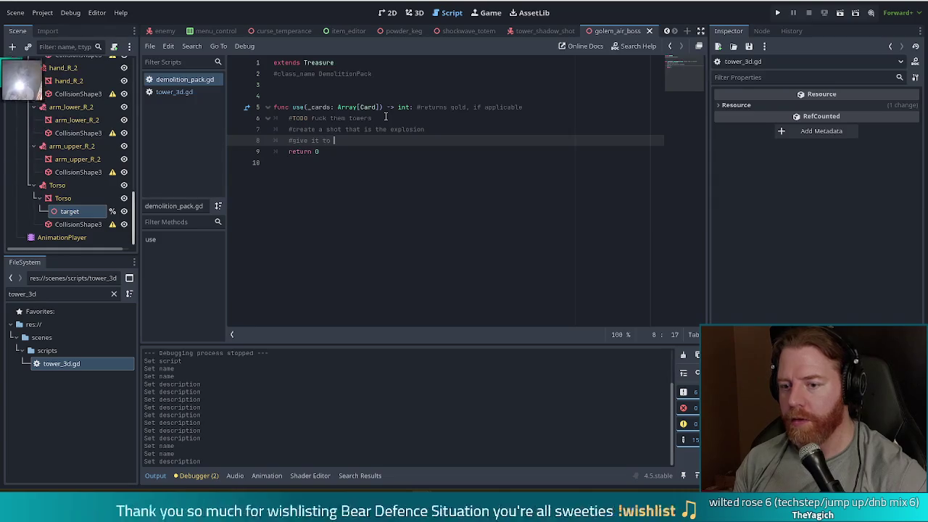
{"action": "key", "text": "Return"}
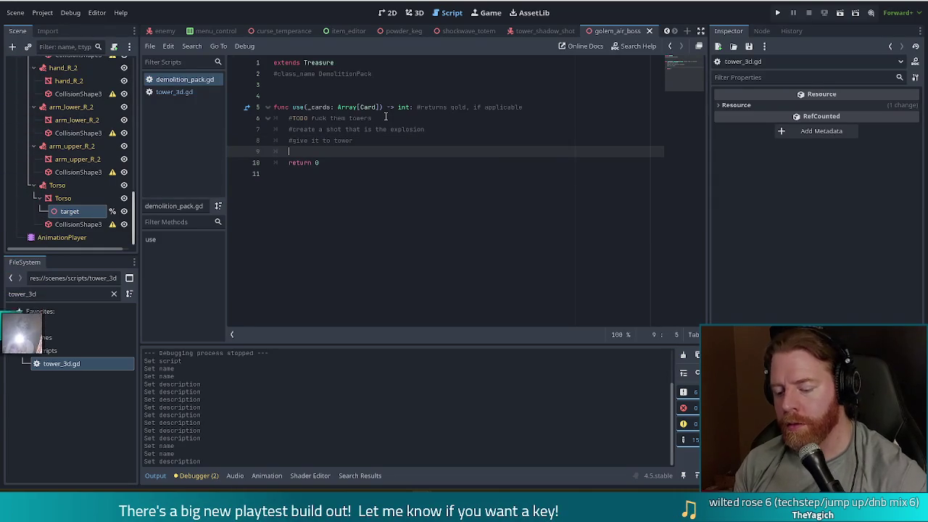
{"action": "type", "text": "do"}
{"action": "key", "text": "BackSpace"}
{"action": "key", "text": "BackSpace"}
{"action": "key", "text": "BackSpace"}
{"action": "type", "text": "#do explode"}
Add a 'bye tower' comment line and save demolition_pack.gd
{"action": "key", "text": "Return"}
{"action": "type", "text": "#bye to"}
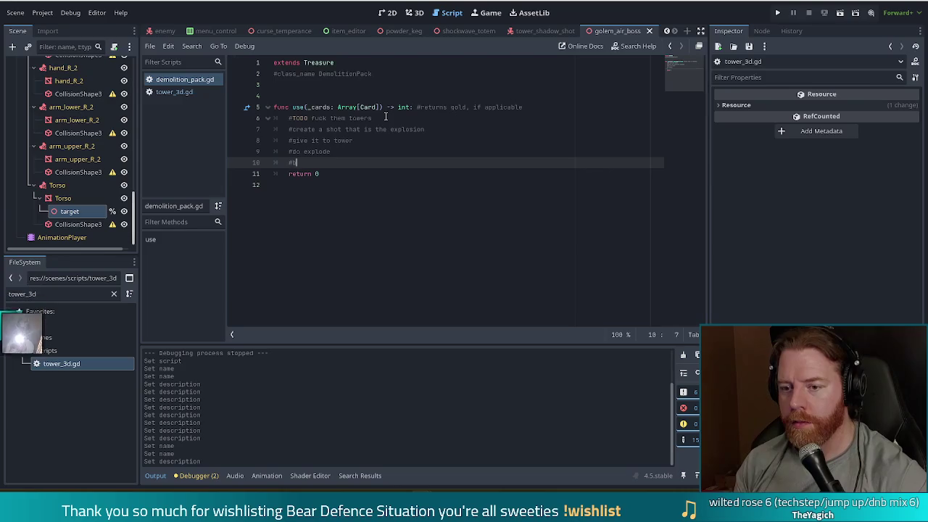
{"action": "key", "text": "Return"}
{"action": "type", "text": "#"}
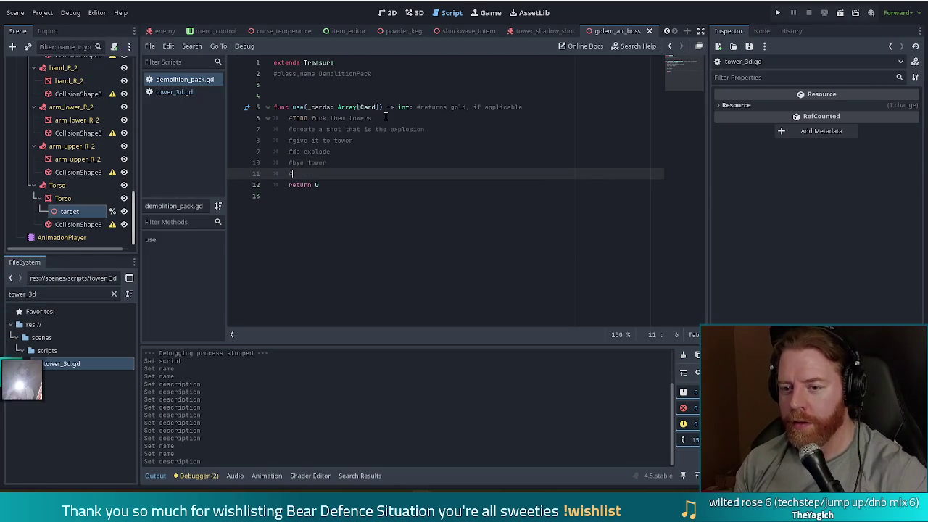
{"action": "key", "text": "BackSpace"}
{"action": "key", "text": "BackSpace"}
{"action": "key", "text": "BackSpace"}
{"action": "type", "text": "i fannyslam"}
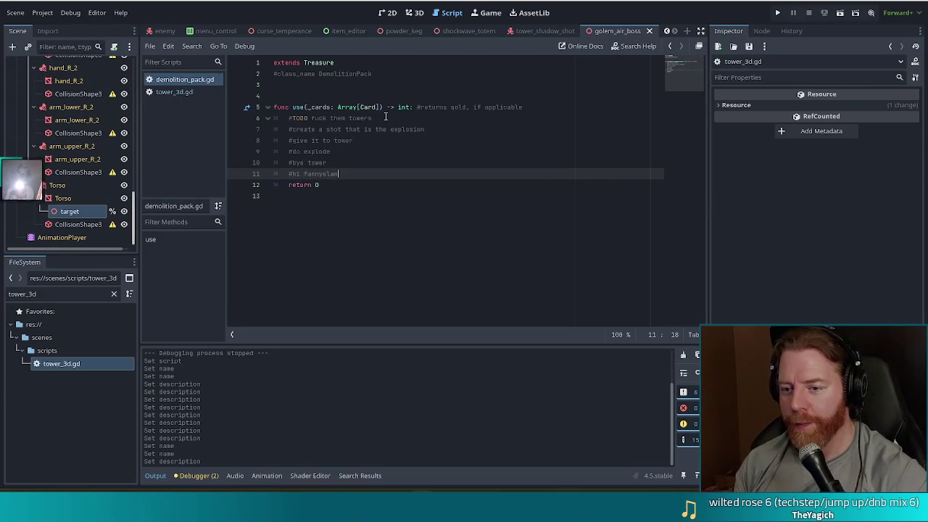
{"action": "key", "text": "ctrl+s"}
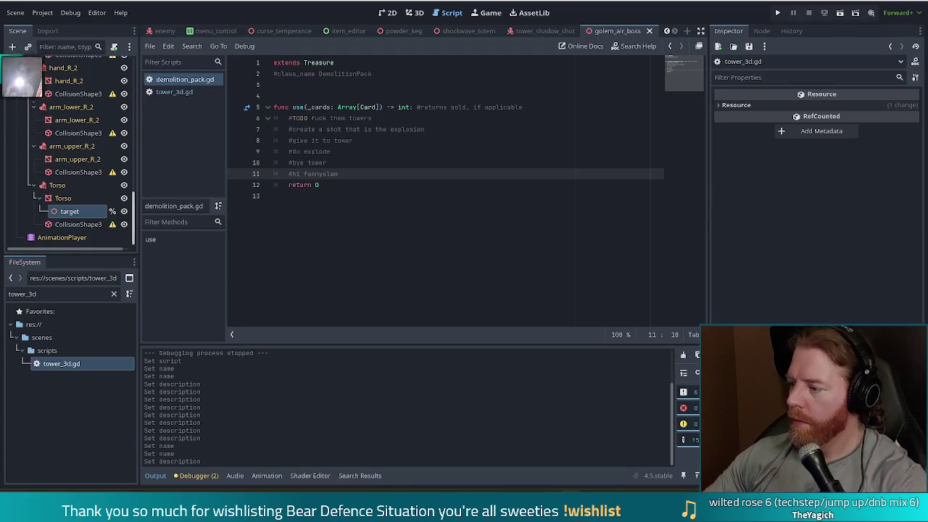
{"action": "left_click", "coordinate": [338, 189]}
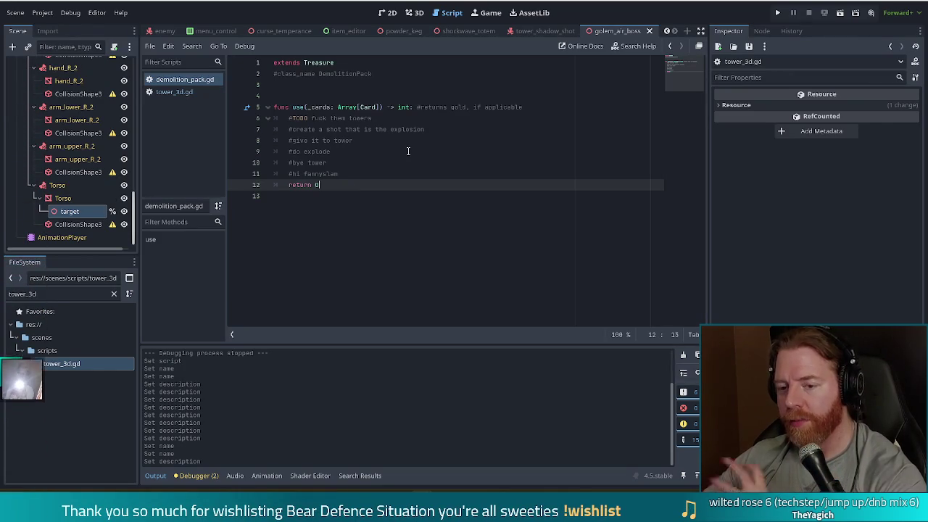
{"action": "left_click", "coordinate": [68, 293]}
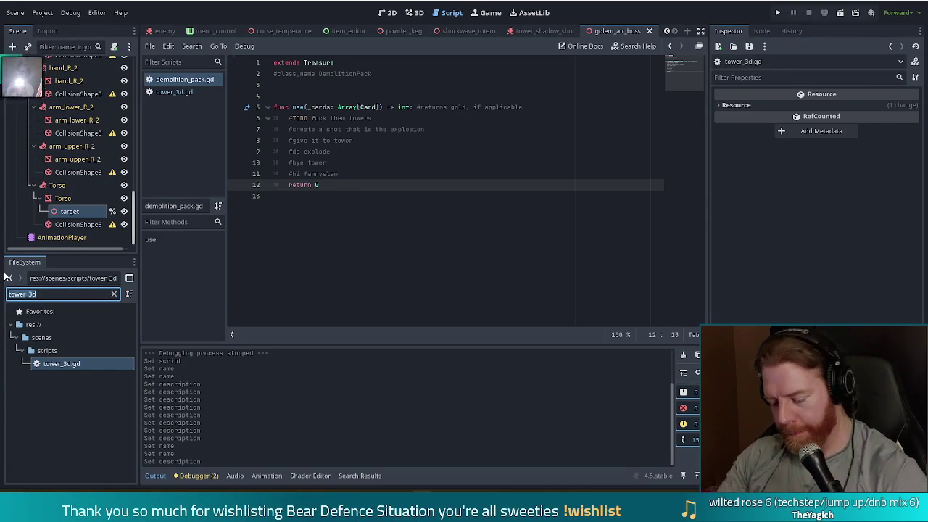
Filter the FileSystem dock by 'fire_shot' and open tower_fire_shot_hit.tscn
{"action": "type", "text": "fire_shot"}
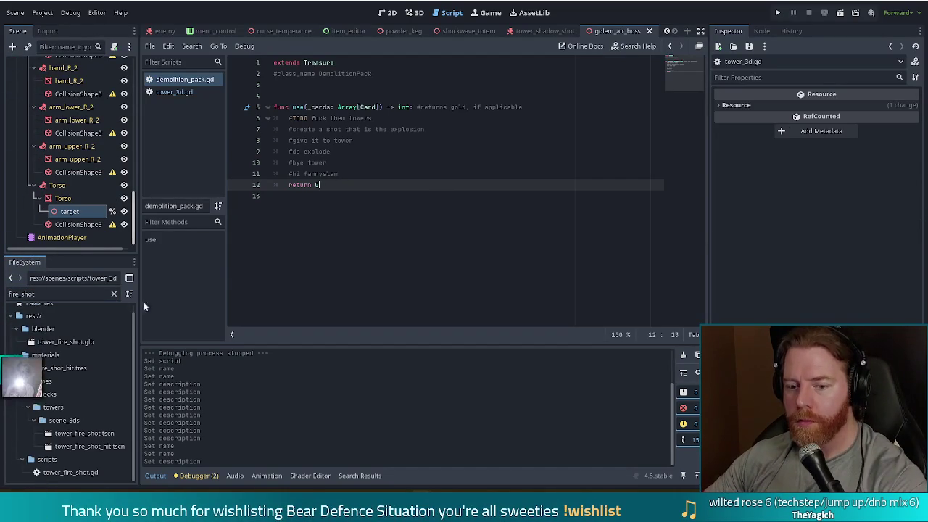
{"action": "left_click", "coordinate": [89, 446]}
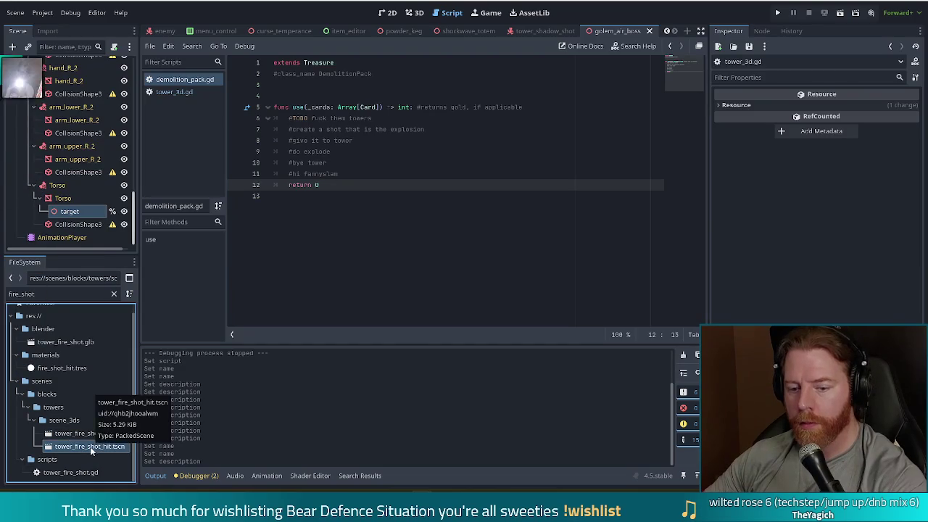
{"action": "double_click", "coordinate": [89, 447]}
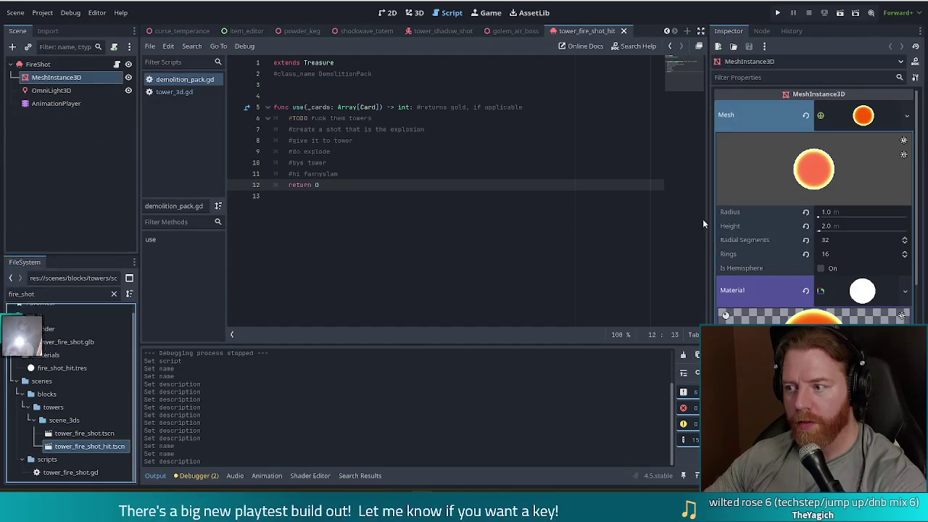
View the fire shot hit sphere in the 3D workspace, zoomed out
{"action": "left_click", "coordinate": [415, 12]}
{"action": "scroll", "coordinate": [535, 232], "scroll_direction": "down", "scroll_amount": 4}
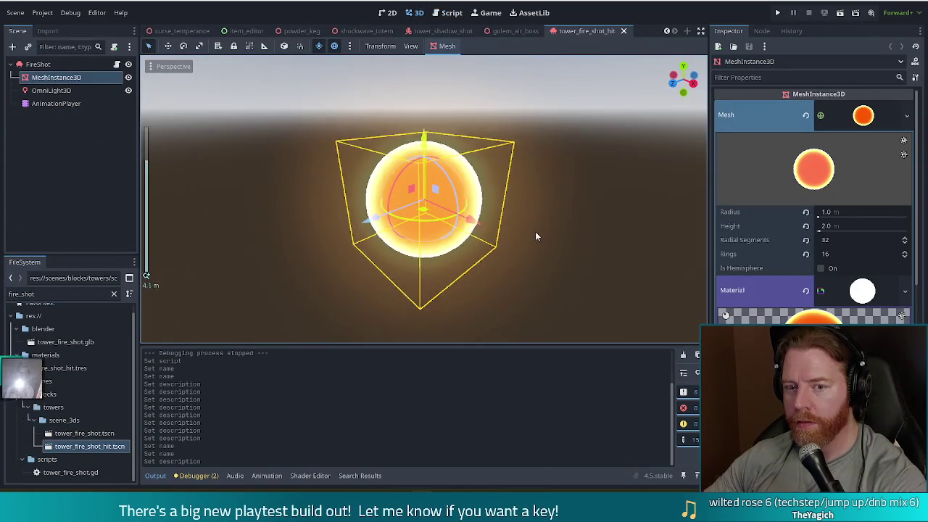
{"action": "scroll", "coordinate": [540, 248], "scroll_direction": "down", "scroll_amount": 2}
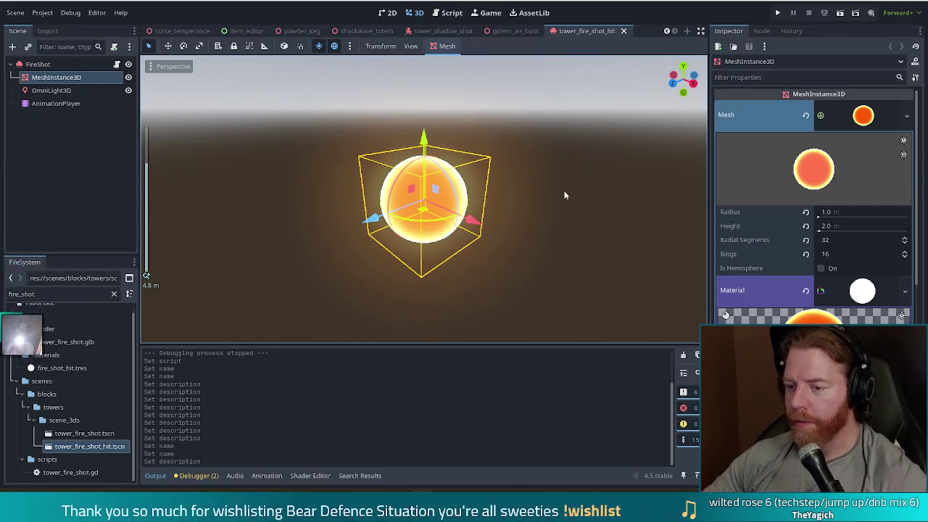
Close and reopen tower_fire_shot_hit.tscn, then open the FireShot root's attached script
{"action": "left_click", "coordinate": [623, 31]}
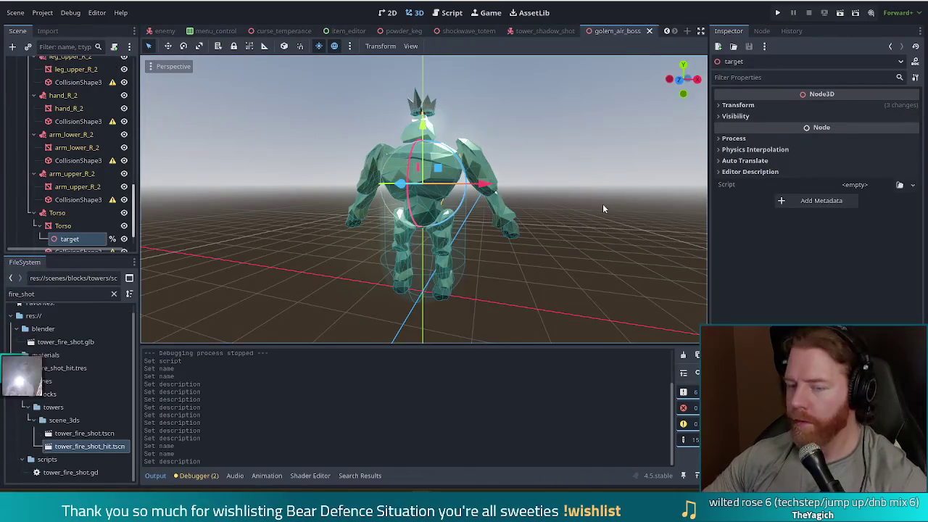
{"action": "left_click", "coordinate": [84, 448]}
{"action": "double_click", "coordinate": [84, 447]}
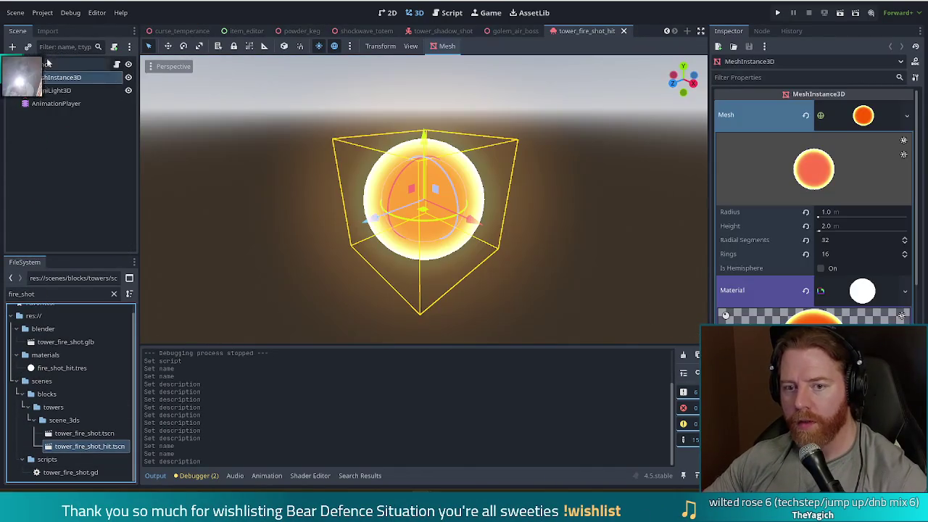
{"action": "left_click", "coordinate": [116, 66]}
Read through tower_hit.gd's _ready function, then close the tower_fire_shot_hit scene
{"action": "left_click", "coordinate": [430, 142]}
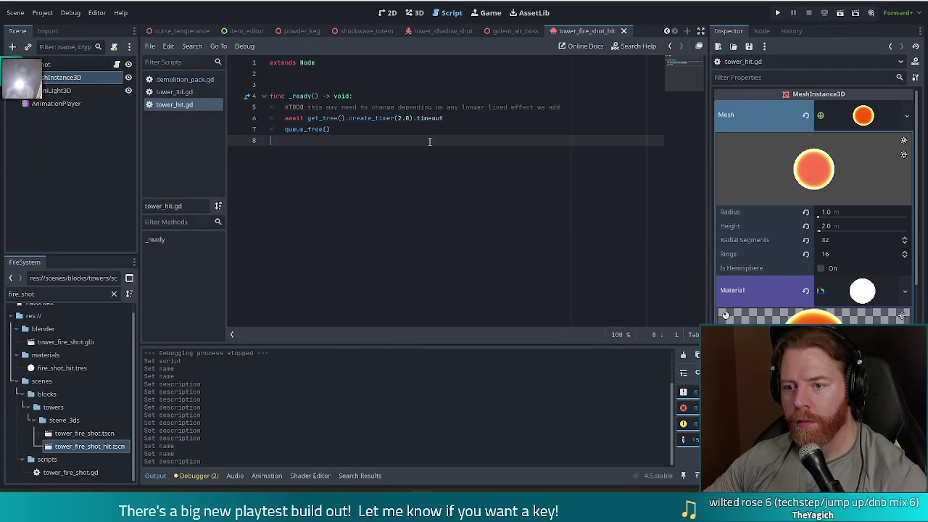
{"action": "mouse_move", "coordinate": [301, 96]}
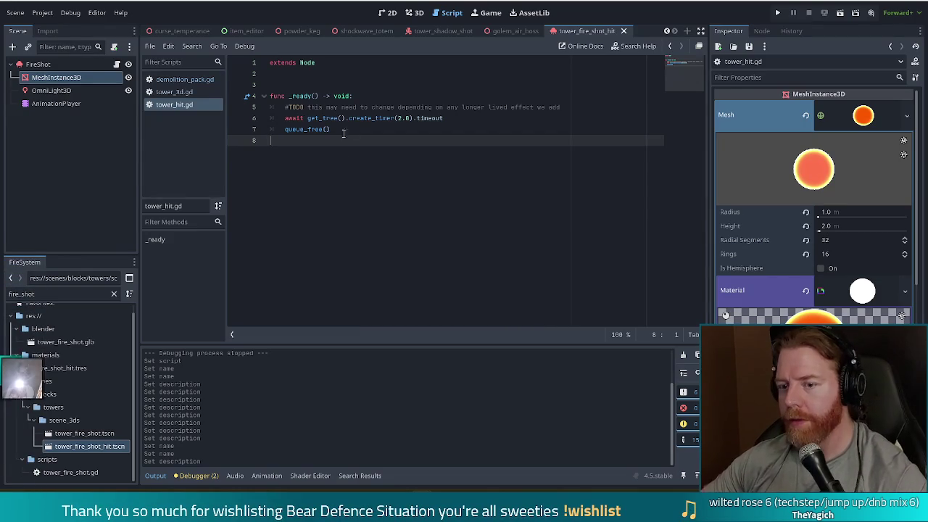
{"action": "left_click_drag", "start_coordinate": [344, 145], "coordinate": [284, 93]}
{"action": "left_click", "coordinate": [395, 155]}
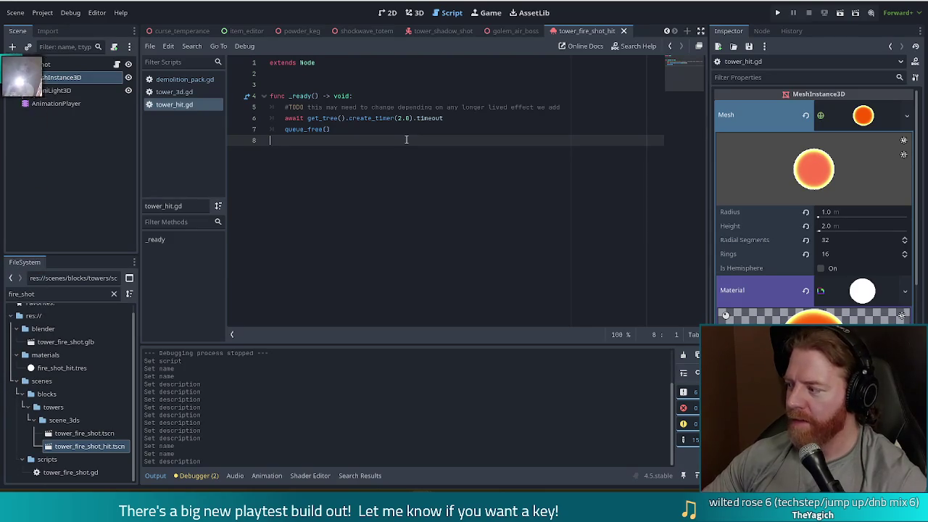
{"action": "left_click", "coordinate": [624, 30]}
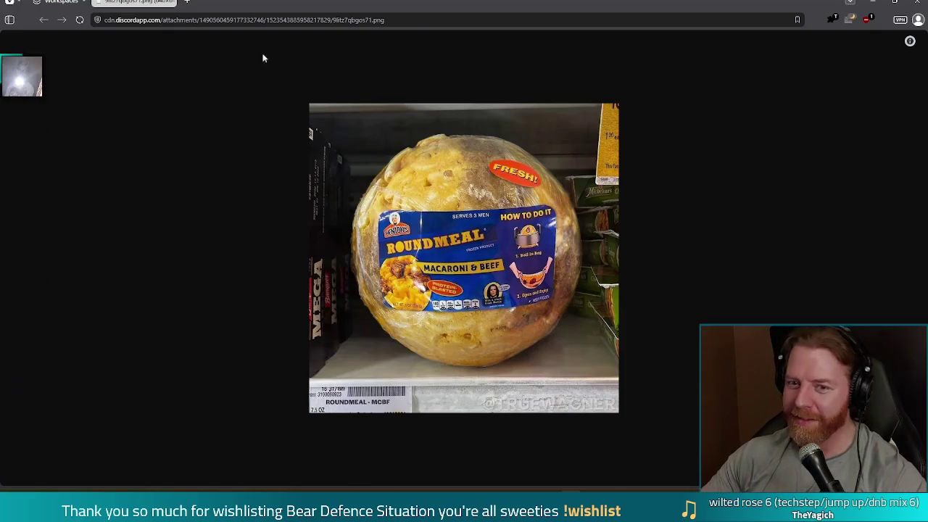
Switch from the browser back to the Godot editor
{"action": "key", "text": "alt+Tab"}
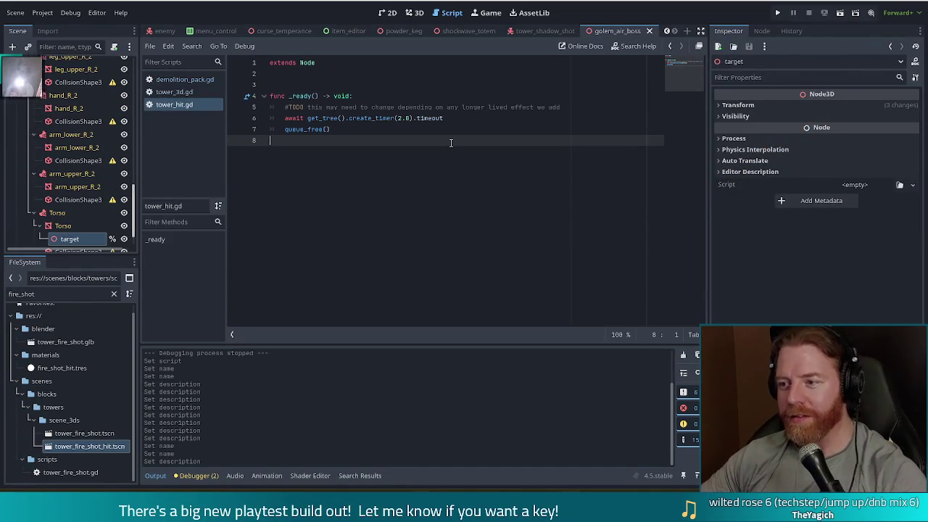
Close tower_hit.gd with Ctrl+W so demolition_pack.gd is shown
{"action": "key", "text": "ctrl+w"}
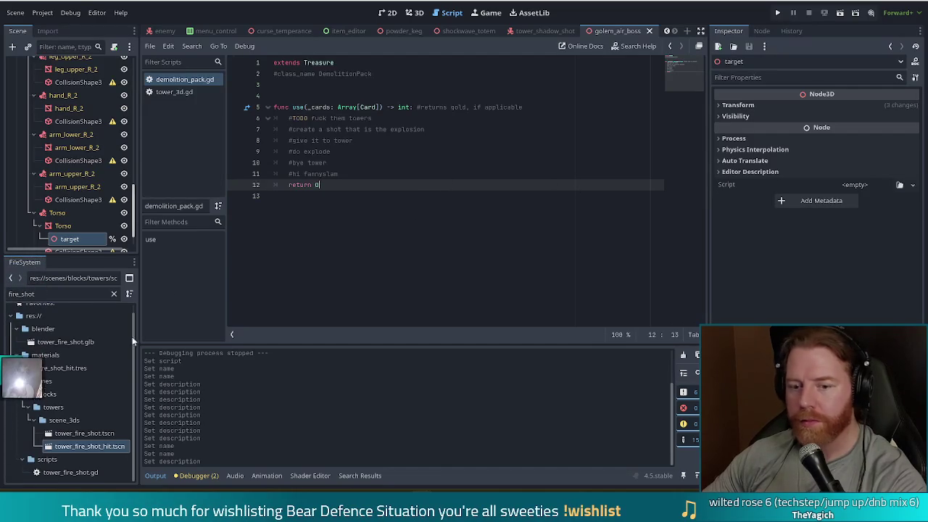
Duplicate tower_fire_shot_hit.tscn from the FileSystem dock with Ctrl+D
{"action": "left_click", "coordinate": [85, 447]}
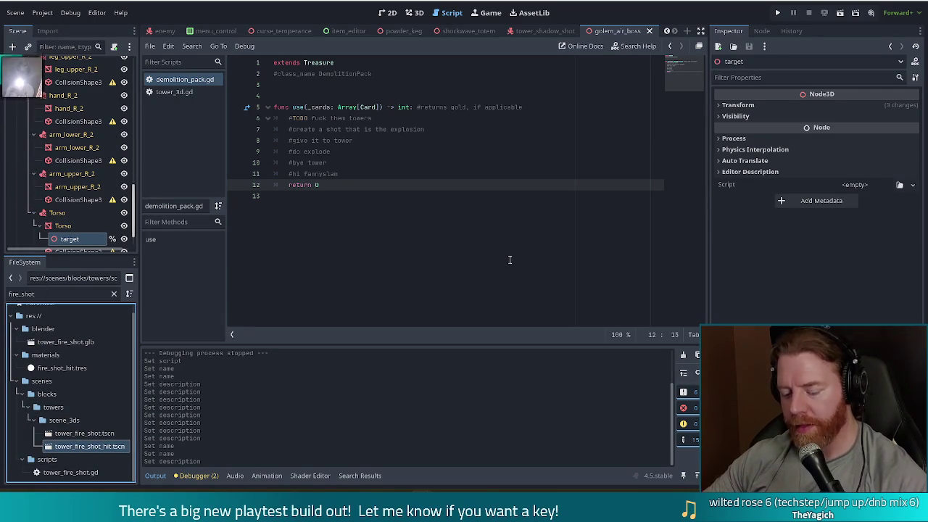
{"action": "key", "text": "ctrl+d"}
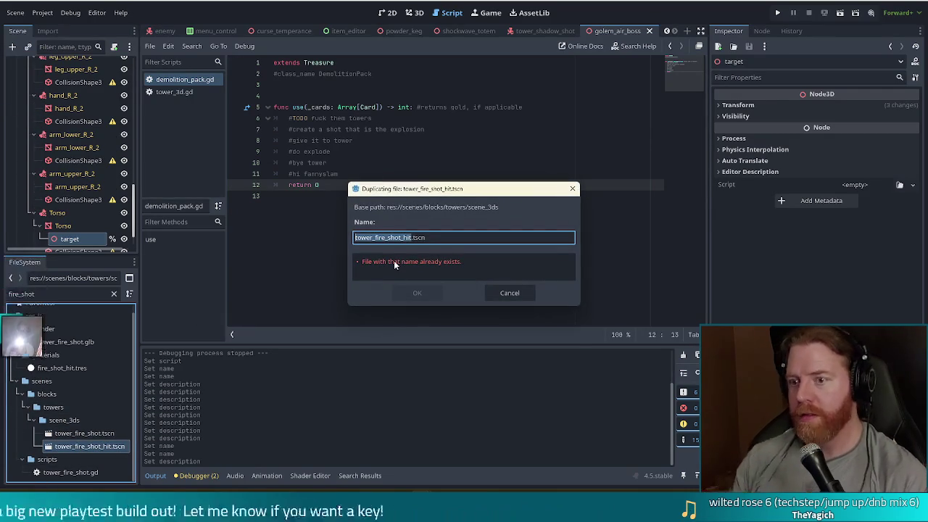
Name the duplicated scene demolition_pack.tscn and confirm the copy
{"action": "type", "text": "demoli"}
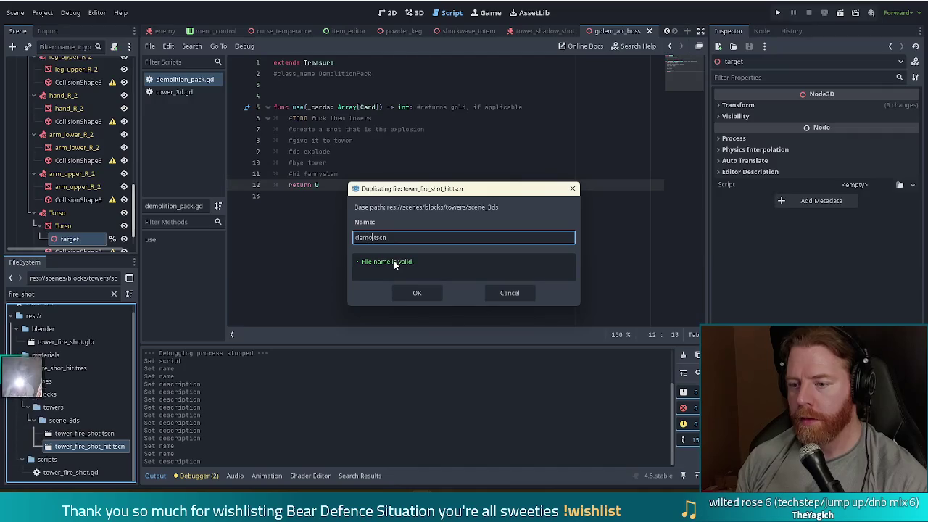
{"action": "type", "text": "tion_pack"}
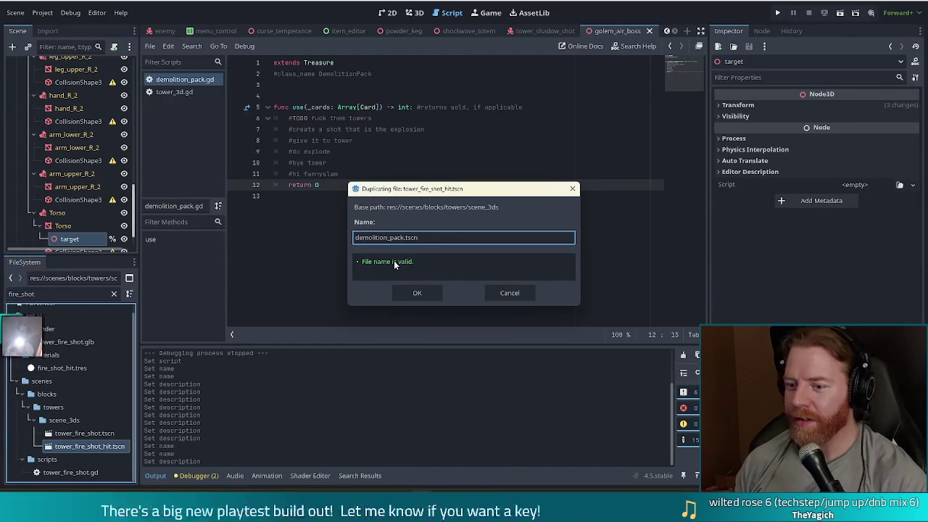
{"action": "key", "text": "Return"}
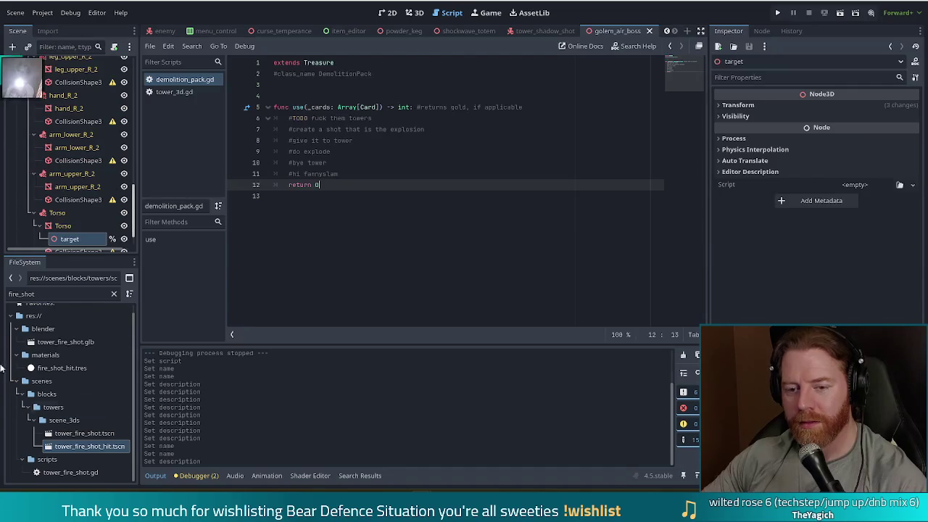
Filter the FileSystem dock for 'demo' and select demolition_pack.tscn
{"action": "double_click", "coordinate": [6, 292]}
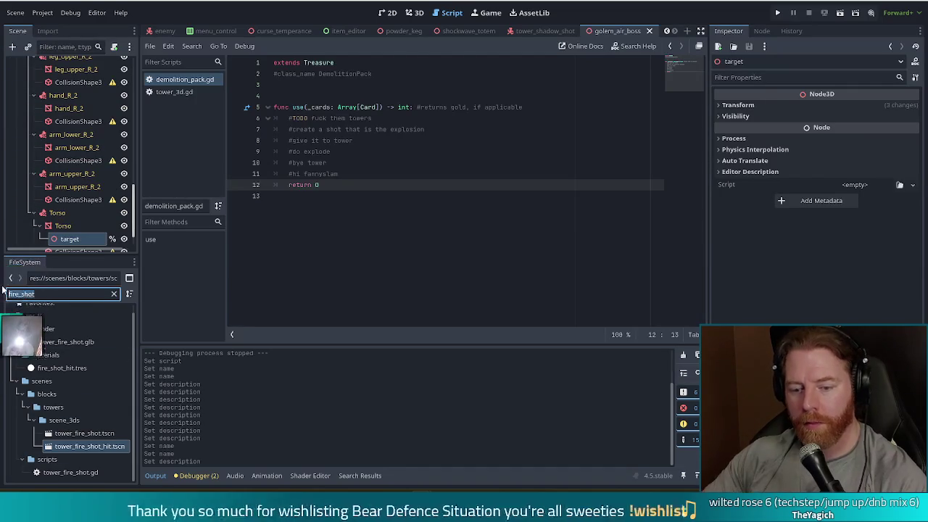
{"action": "type", "text": "demo"}
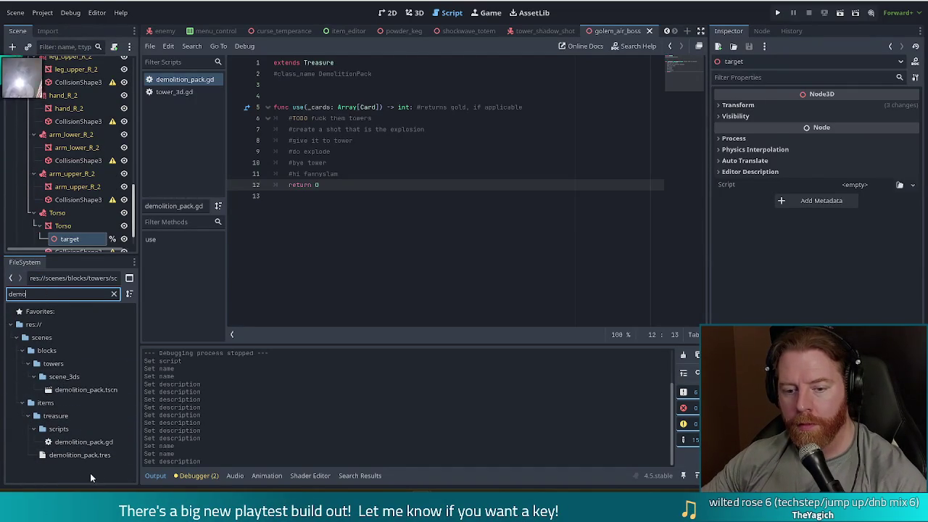
{"action": "left_click", "coordinate": [94, 390]}
Move demolition_pack.tscn into the wishes/scene_3ds folder
{"action": "right_click", "coordinate": [93, 390]}
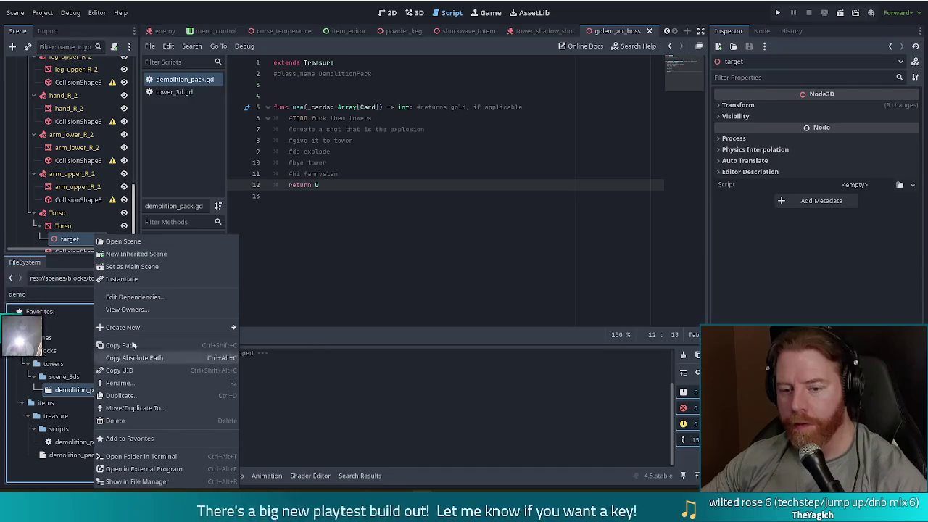
{"action": "left_click", "coordinate": [135, 407]}
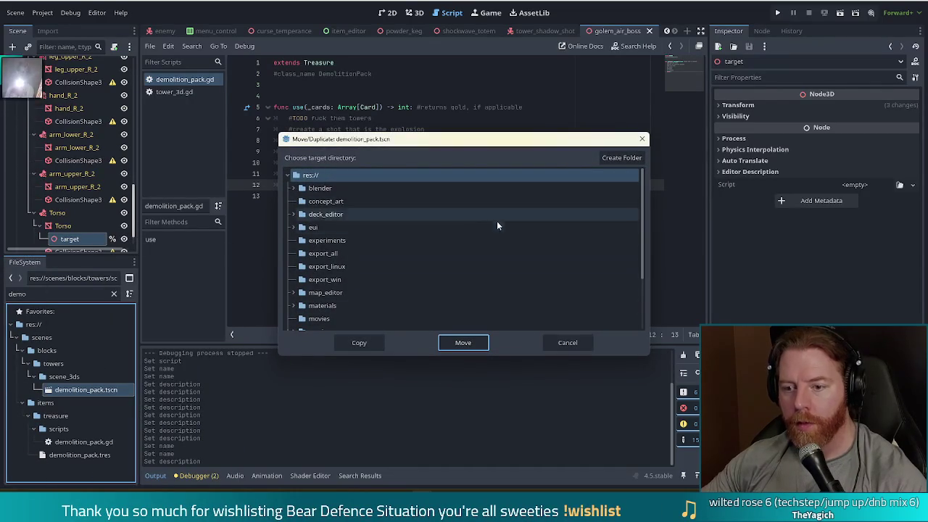
{"action": "left_click_drag", "start_coordinate": [642, 212], "coordinate": [635, 280]}
{"action": "left_click", "coordinate": [293, 269]}
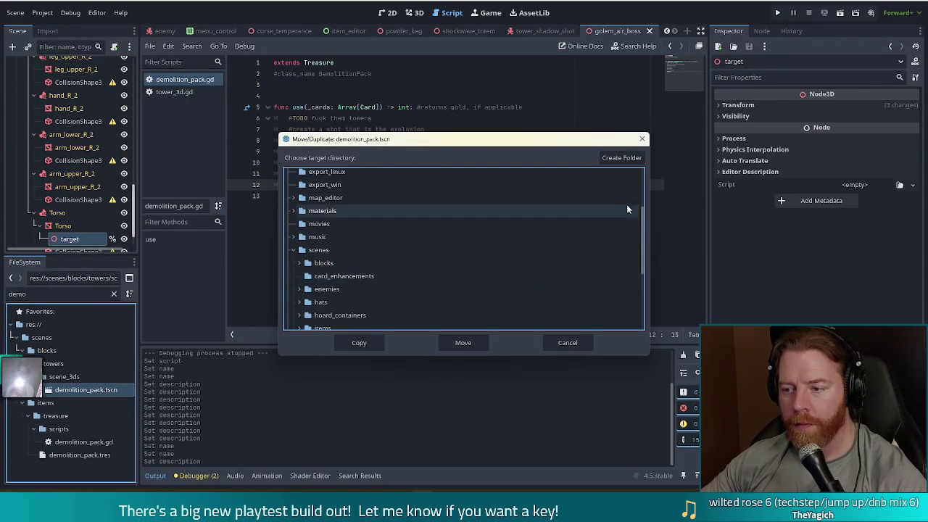
{"action": "mouse_move", "coordinate": [642, 221]}
{"action": "left_mouse_down"}
{"action": "mouse_move", "coordinate": [641, 272]}
{"action": "mouse_move", "coordinate": [614, 277]}
{"action": "left_mouse_up"}
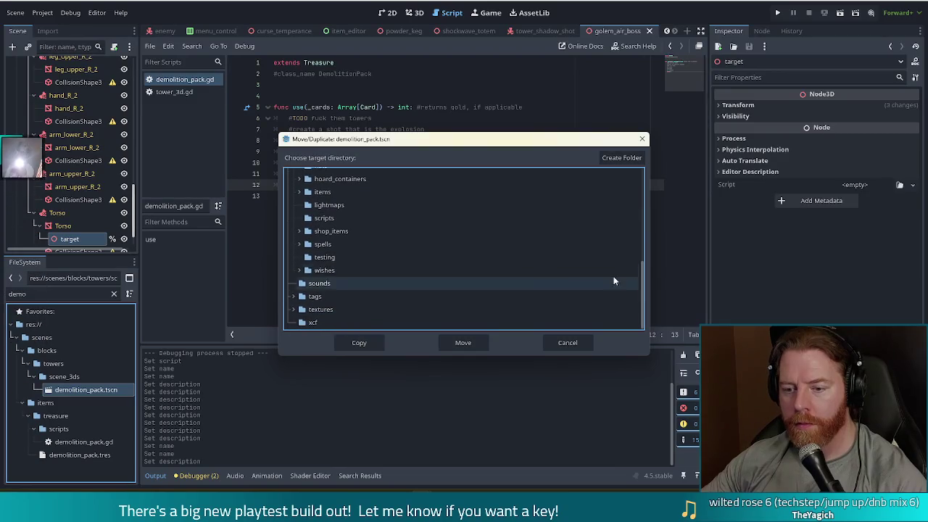
{"action": "left_click", "coordinate": [299, 270]}
{"action": "left_click", "coordinate": [508, 296]}
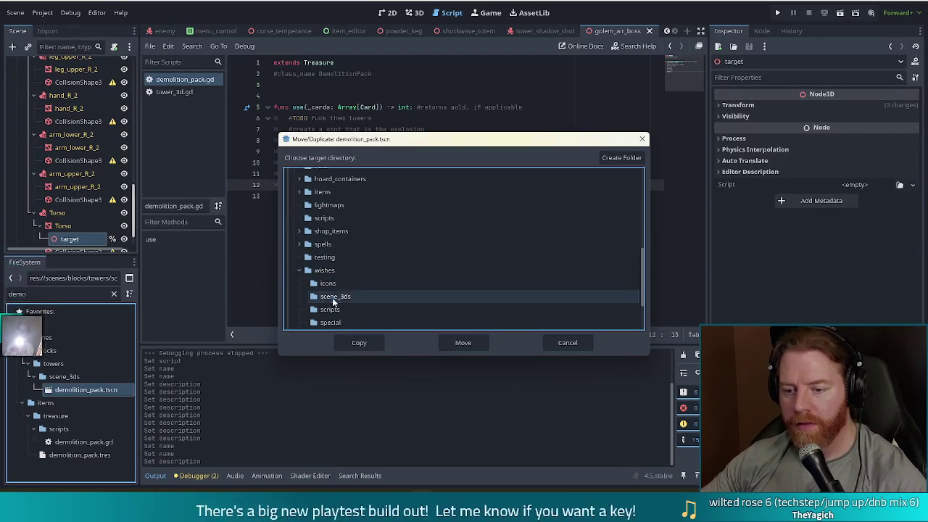
{"action": "left_click", "coordinate": [463, 344]}
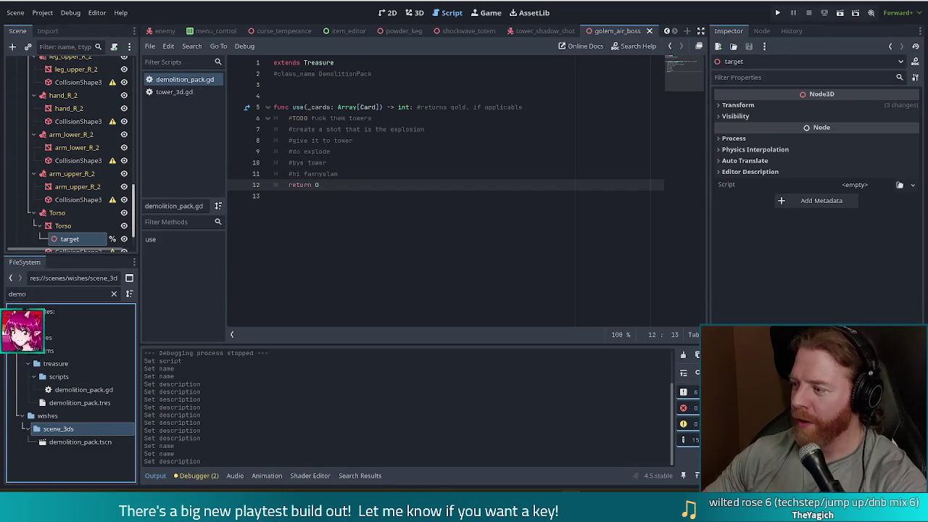
{"action": "key", "text": "alt+Tab"}
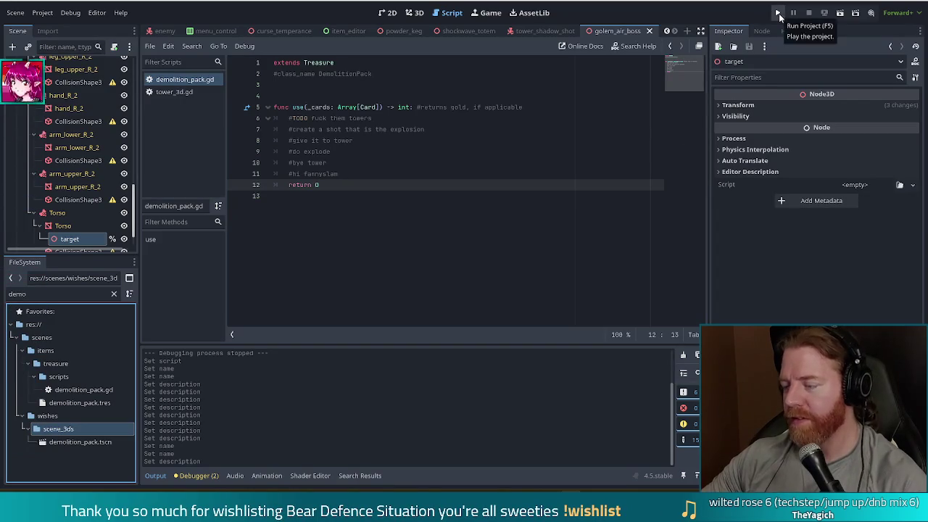
Run the project, start a new game at Level 1/9, and open the bear's shop
{"action": "left_click", "coordinate": [778, 14]}
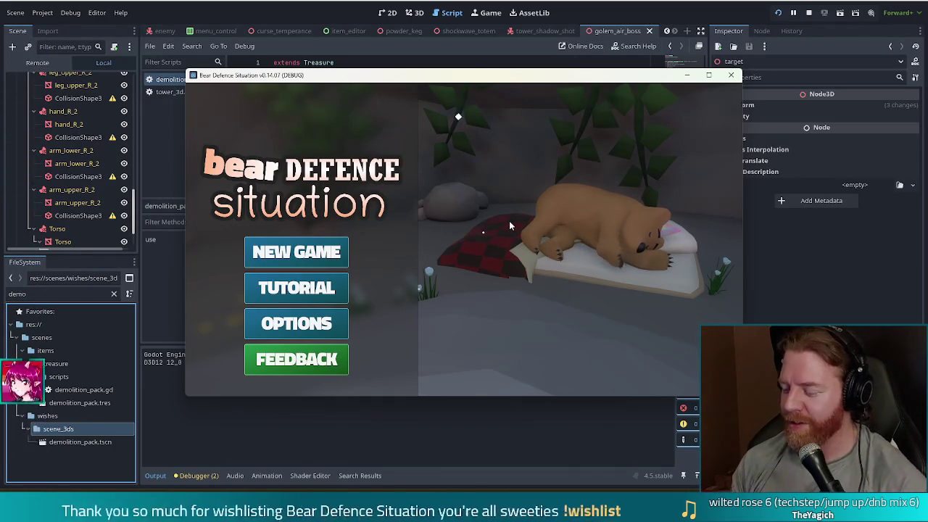
{"action": "left_click_drag", "start_coordinate": [568, 75], "coordinate": [534, 68]}
{"action": "left_click", "coordinate": [275, 232]}
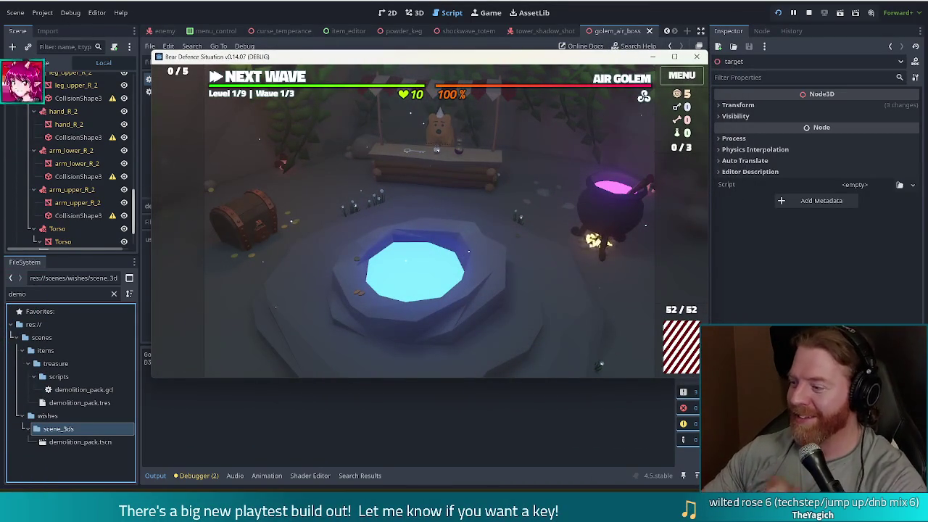
{"action": "left_click", "coordinate": [433, 168]}
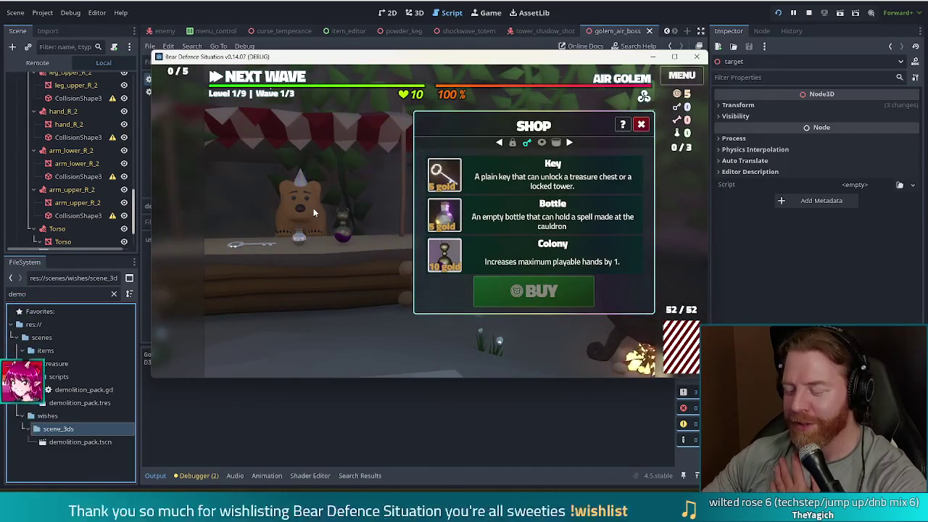
Interact with the shopkeeper bear, then pause the Twitch clip HELLO CHAT I'M PHWEE
{"action": "left_click", "coordinate": [313, 211]}
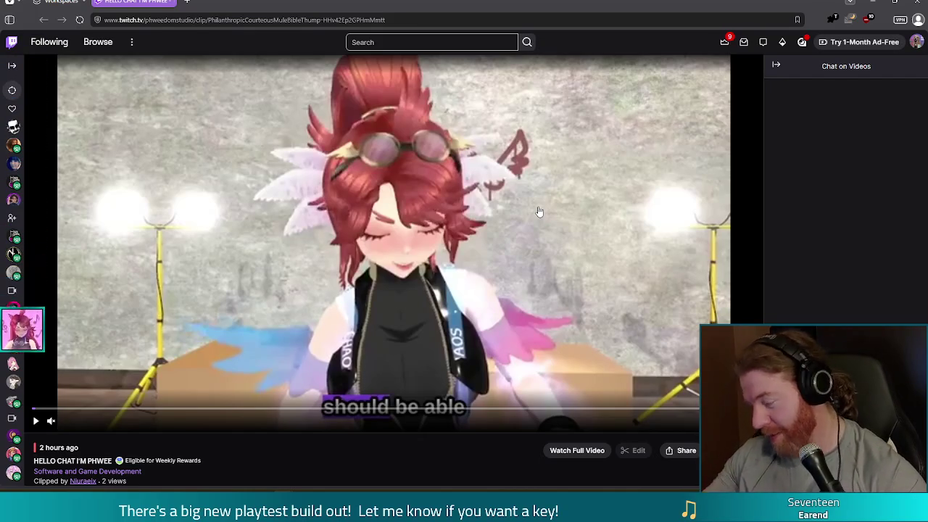
{"action": "left_click", "coordinate": [539, 211]}
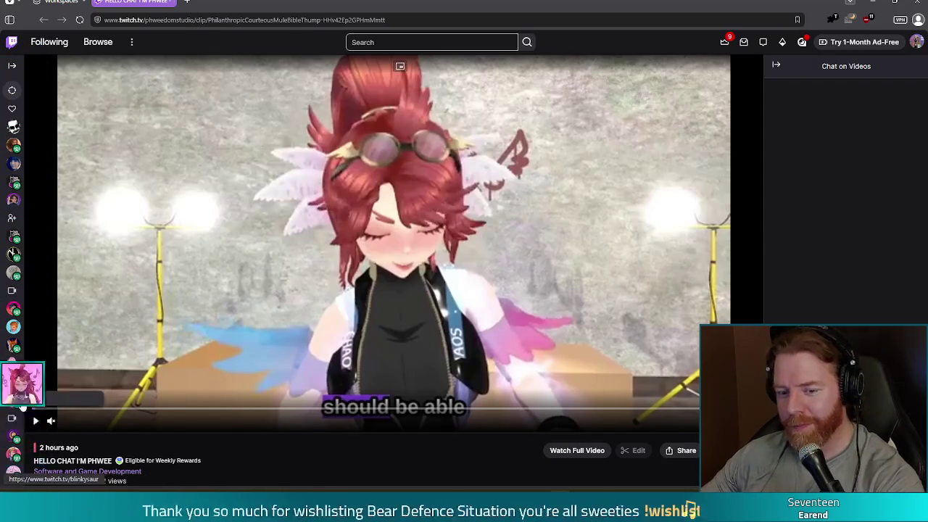
Turn the clip's volume up to 99% and resume playback
{"action": "left_click_drag", "start_coordinate": [74, 428], "coordinate": [109, 426]}
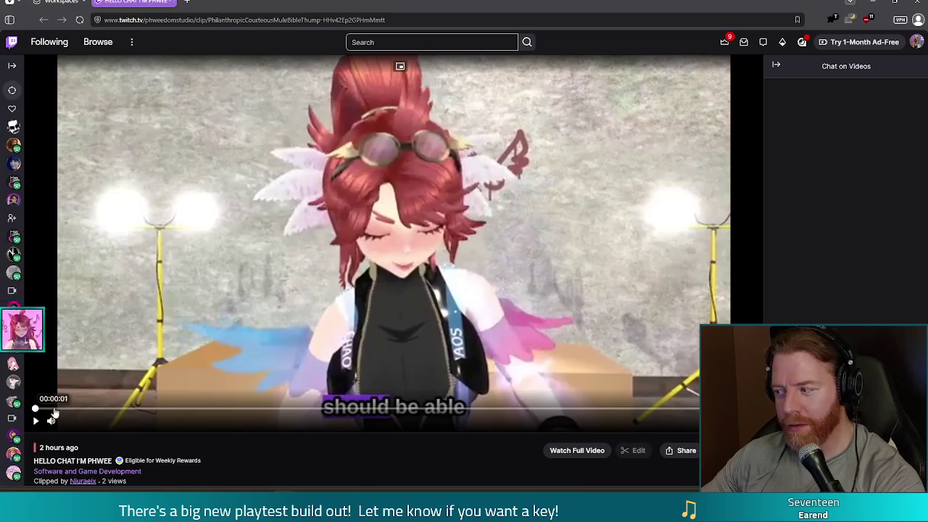
{"action": "left_click", "coordinate": [36, 420]}
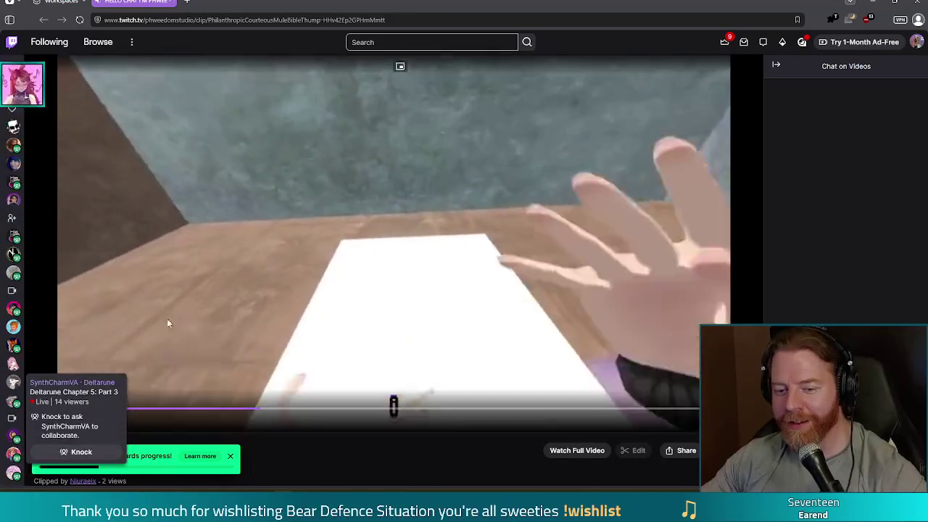
{"action": "left_click", "coordinate": [240, 283]}
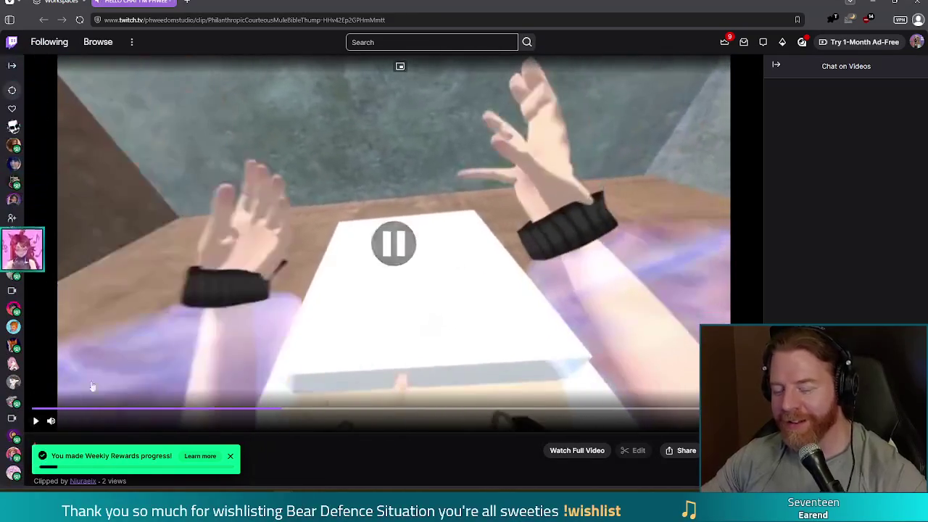
{"action": "left_click", "coordinate": [239, 285]}
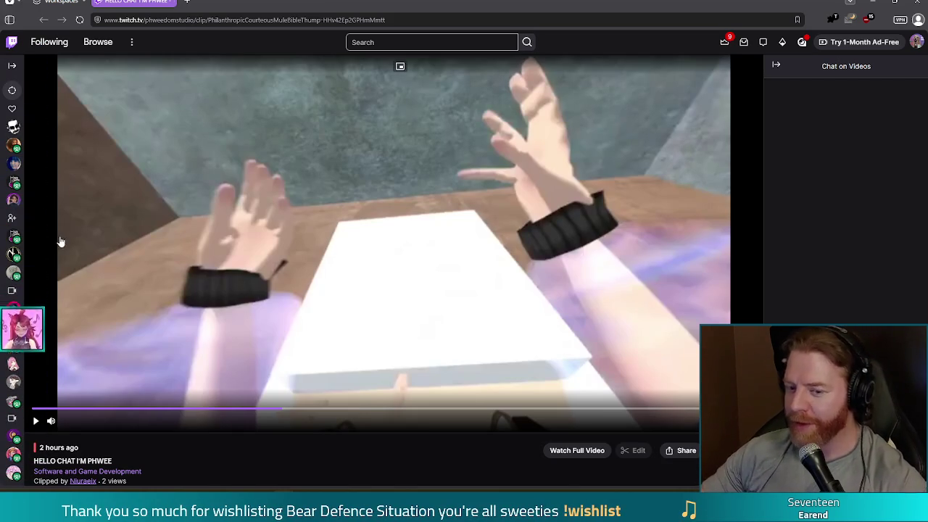
{"action": "left_click", "coordinate": [33, 423]}
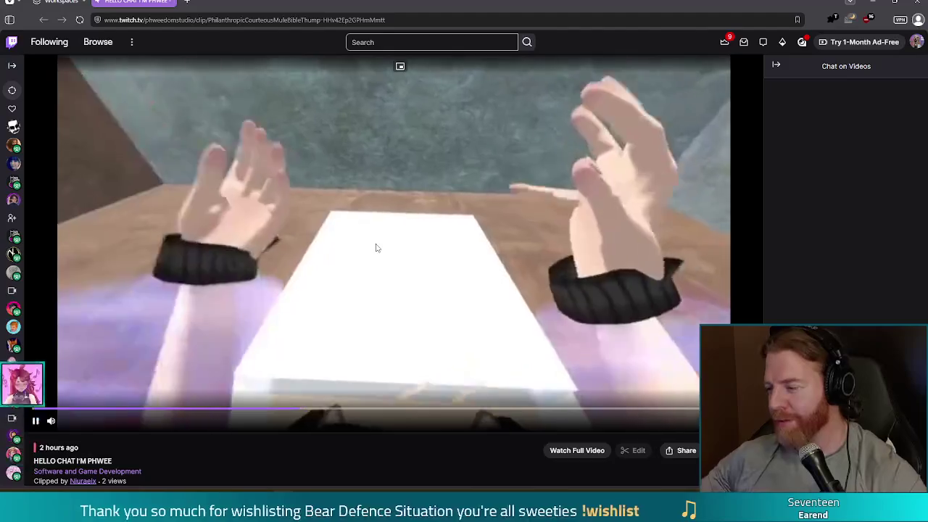
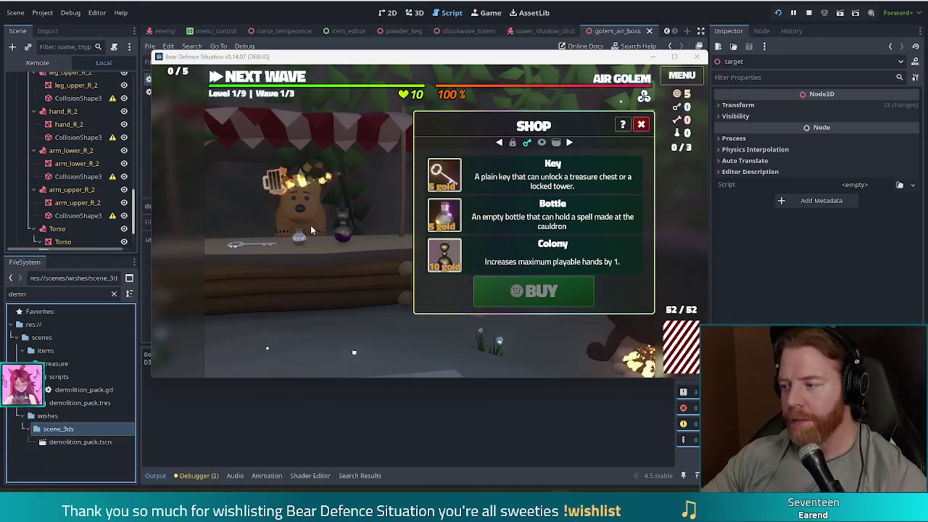
Buy the Key item from the shop for 5 gold, then close the shop
{"action": "left_click", "coordinate": [534, 176]}
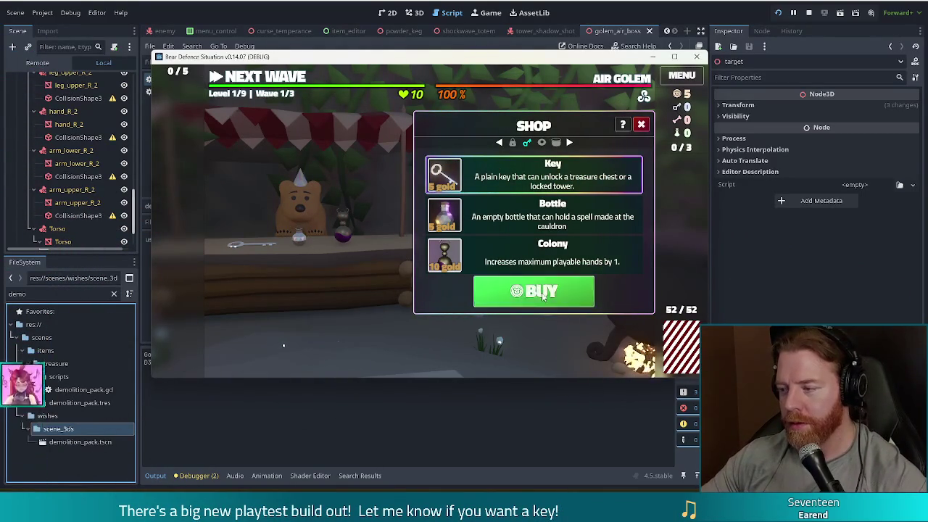
{"action": "left_click", "coordinate": [511, 288]}
{"action": "left_click", "coordinate": [641, 125]}
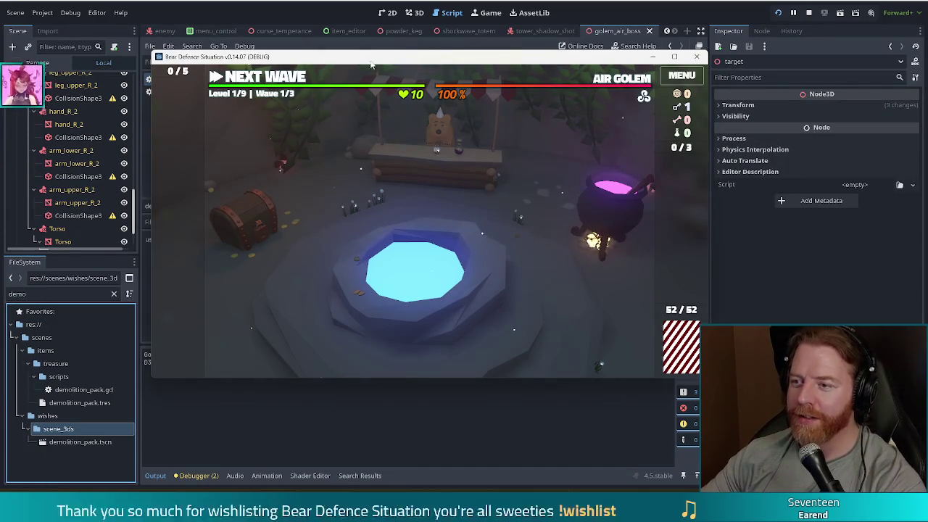
Enter Level 1's map and discard the 7, 3 and 6 cards for new ones
{"action": "mouse_move", "coordinate": [456, 61]}
{"action": "left_mouse_down"}
{"action": "mouse_move", "coordinate": [453, 79]}
{"action": "mouse_move", "coordinate": [451, 68]}
{"action": "left_mouse_up"}
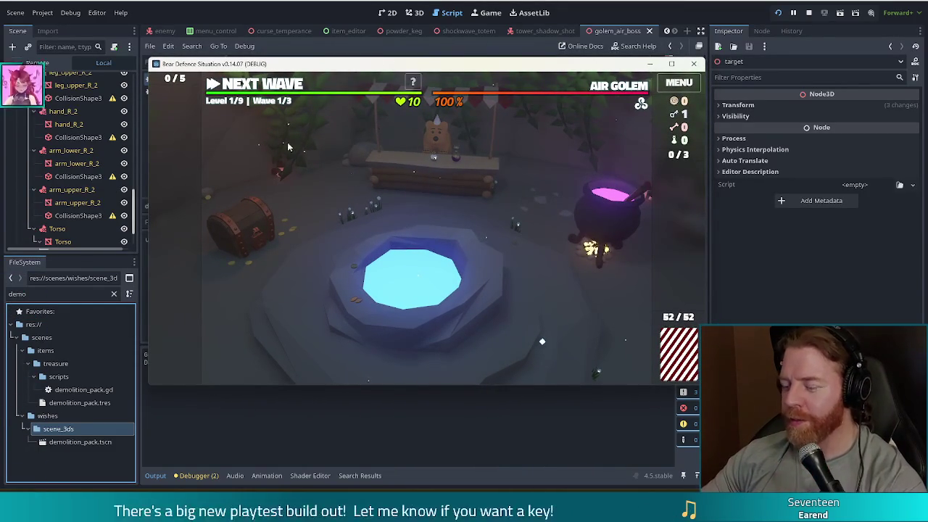
{"action": "left_click", "coordinate": [264, 85]}
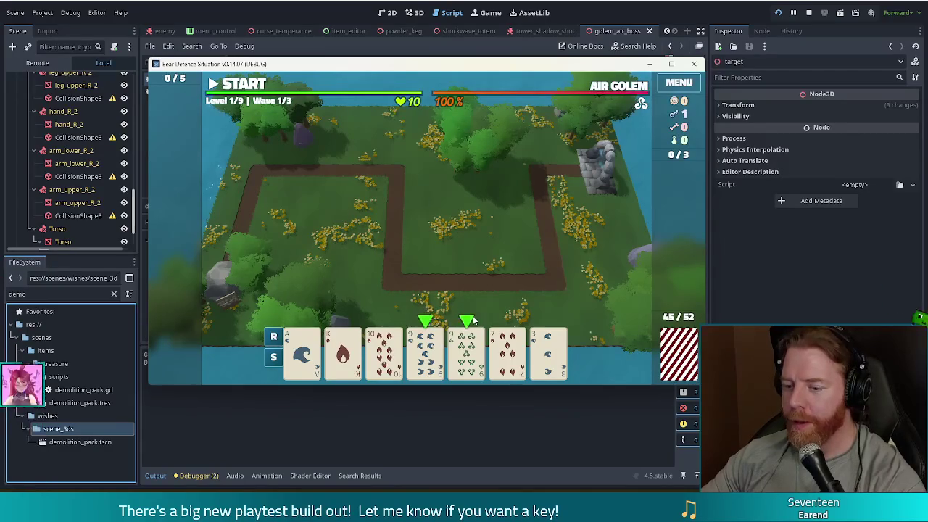
{"action": "left_click", "coordinate": [508, 348]}
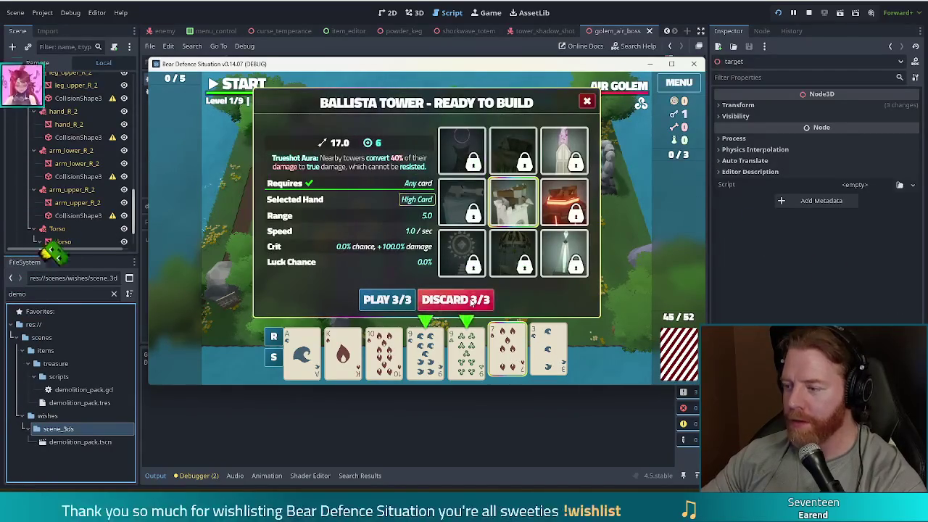
{"action": "left_click", "coordinate": [471, 301]}
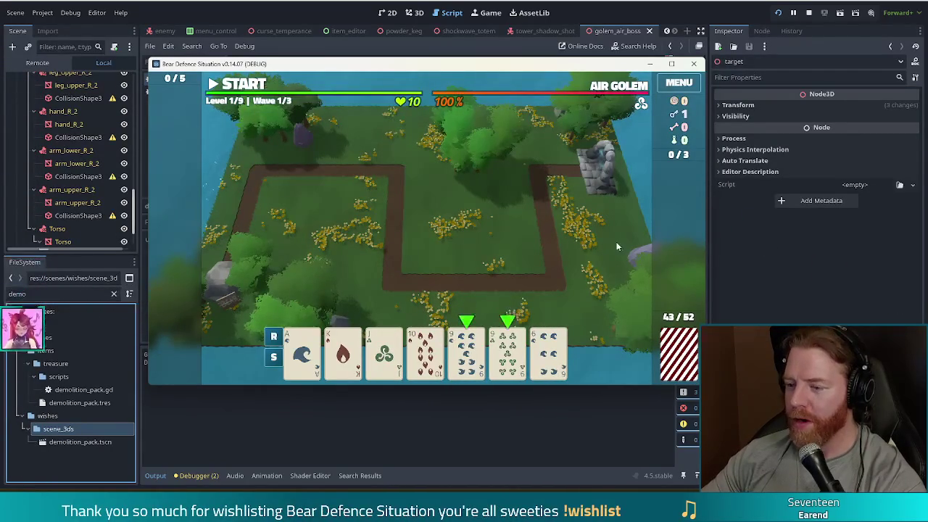
{"action": "left_click", "coordinate": [549, 353]}
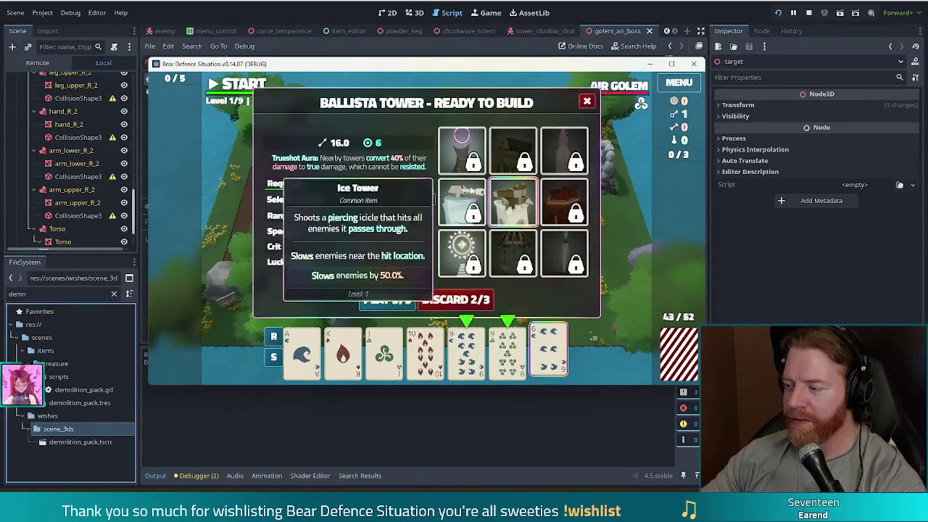
{"action": "left_click", "coordinate": [472, 300]}
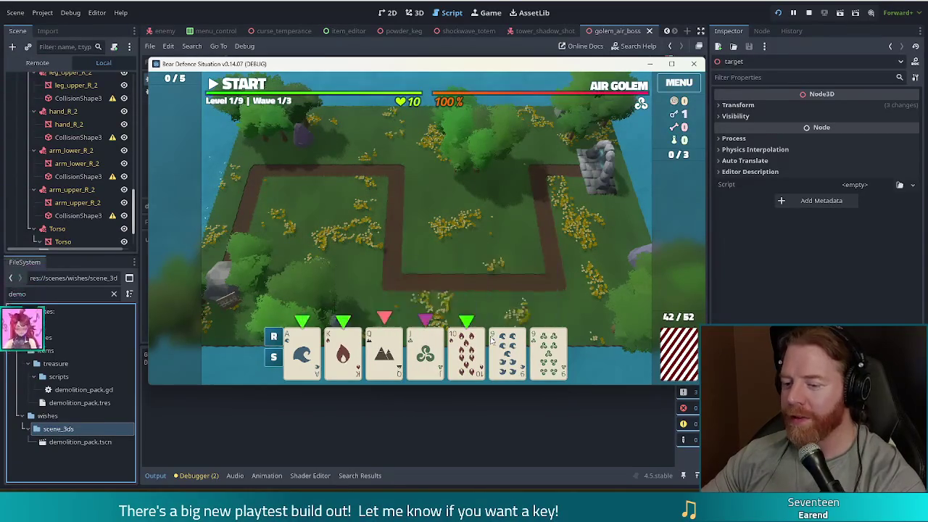
Unlock the Lightning Tower with the key and build one from the pair of 9s inside the path loop
{"action": "left_click", "coordinate": [507, 353]}
{"action": "left_click", "coordinate": [549, 353]}
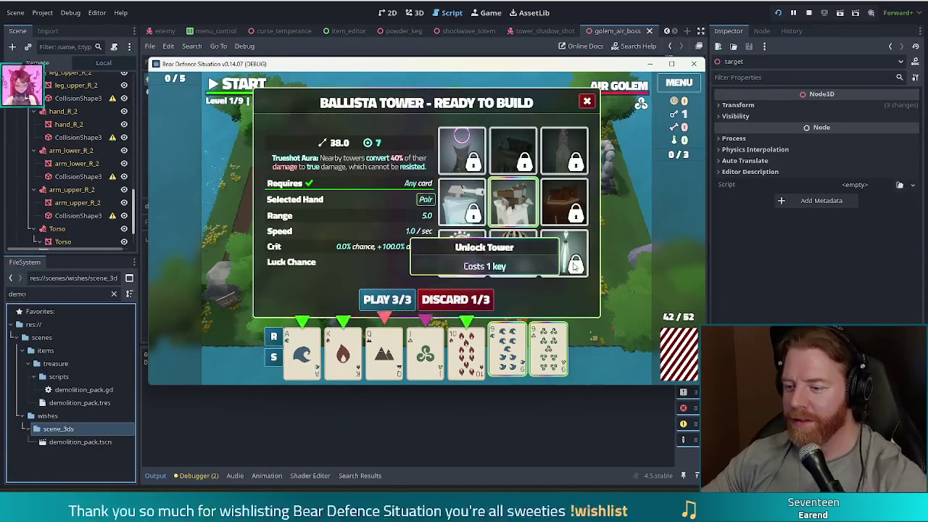
{"action": "left_click", "coordinate": [570, 234]}
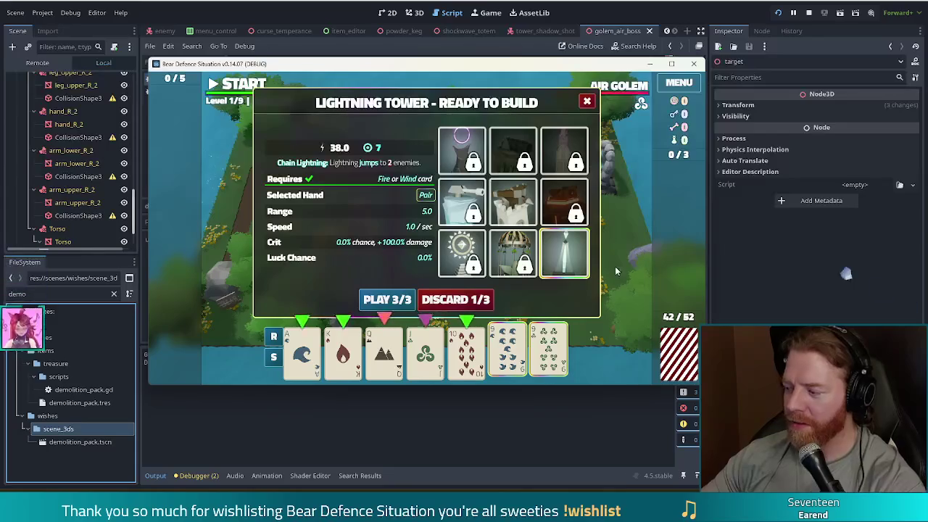
{"action": "left_click", "coordinate": [387, 300]}
{"action": "left_click", "coordinate": [507, 235]}
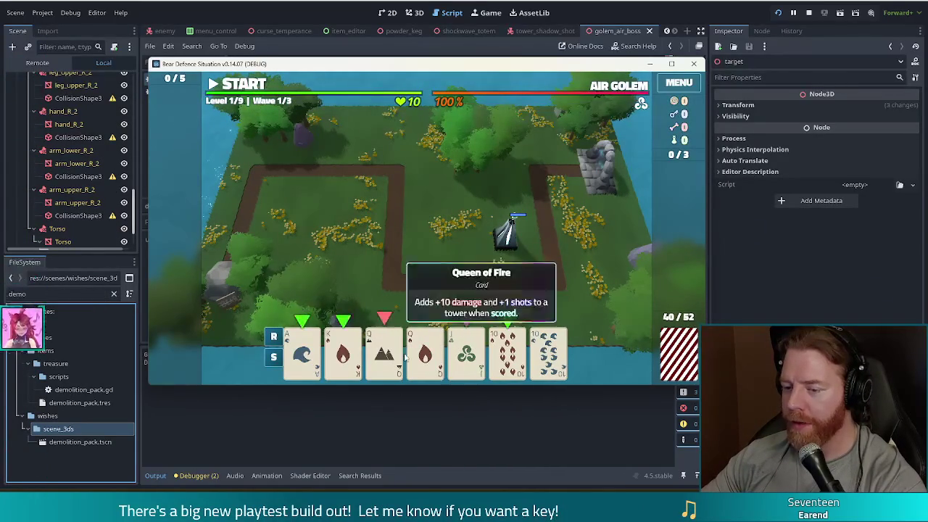
Play two pair of Queens and 10s as a second Lightning Tower beside the first, then start Wave 1
{"action": "left_click", "coordinate": [395, 359]}
{"action": "left_click", "coordinate": [425, 355]}
{"action": "left_click", "coordinate": [507, 355]}
{"action": "left_click", "coordinate": [549, 356]}
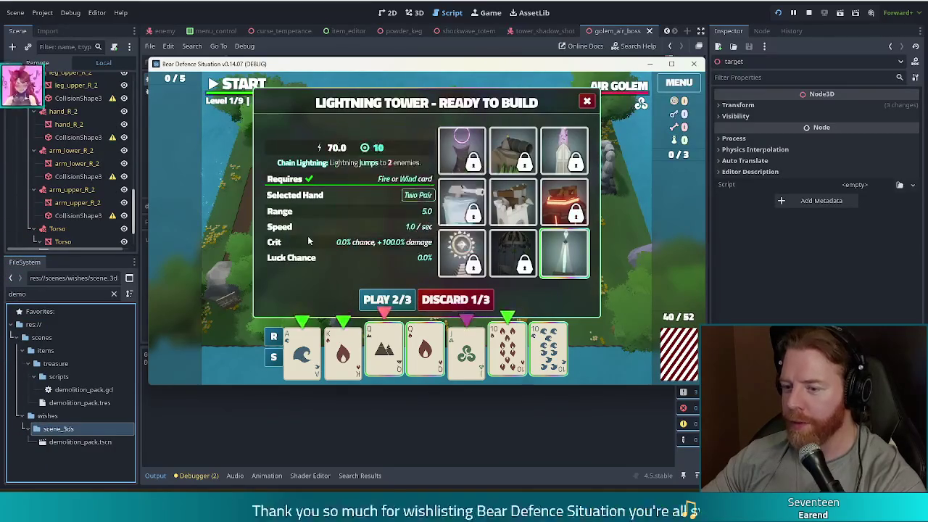
{"action": "left_click", "coordinate": [388, 299]}
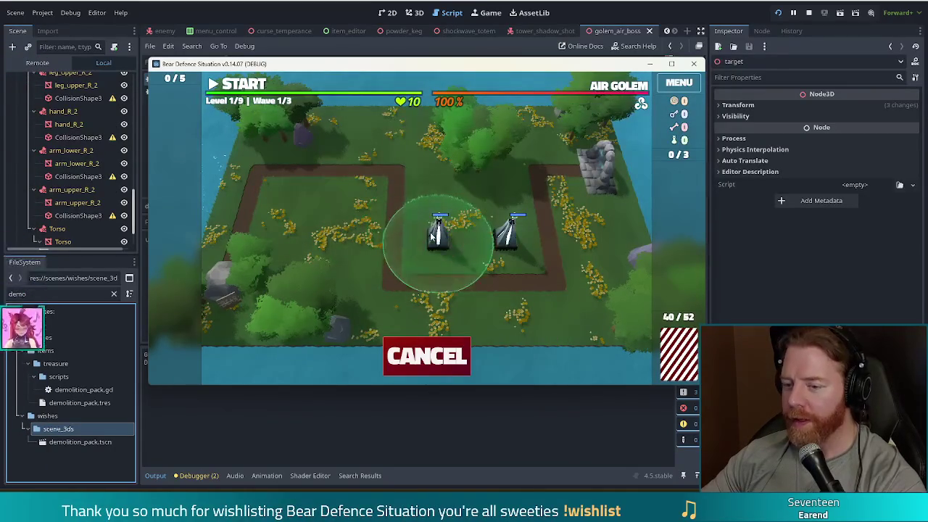
{"action": "left_click", "coordinate": [426, 232]}
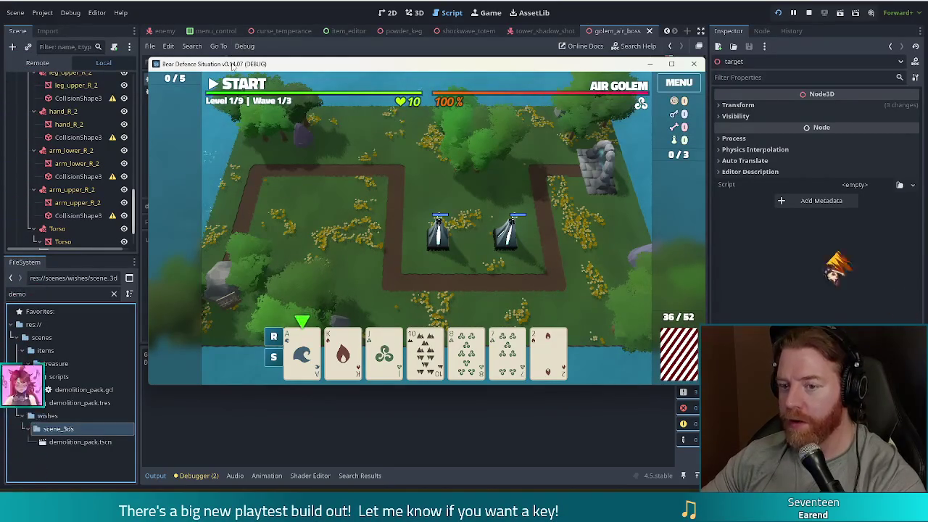
{"action": "left_click", "coordinate": [251, 86]}
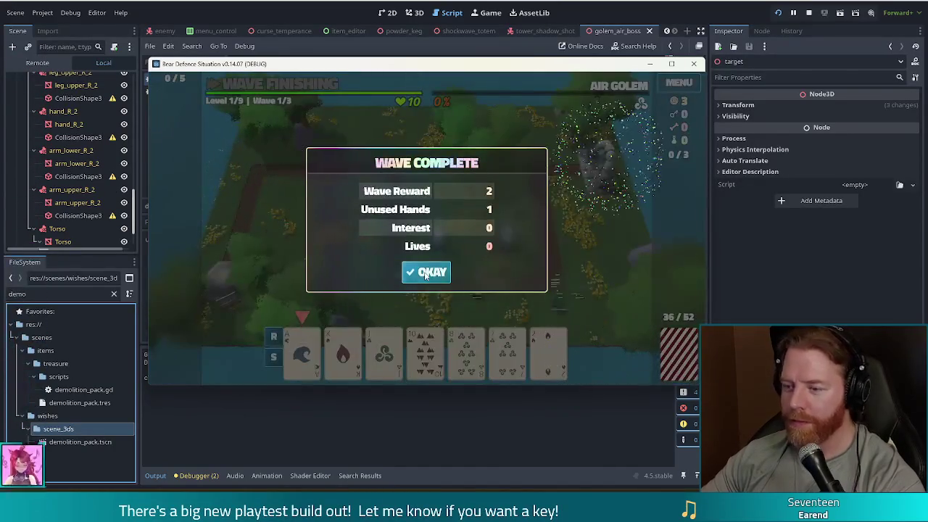
Clear Wave 1 and dismiss the Wave Complete summary so the level advances to Wave 2/3
{"action": "left_click", "coordinate": [426, 273]}
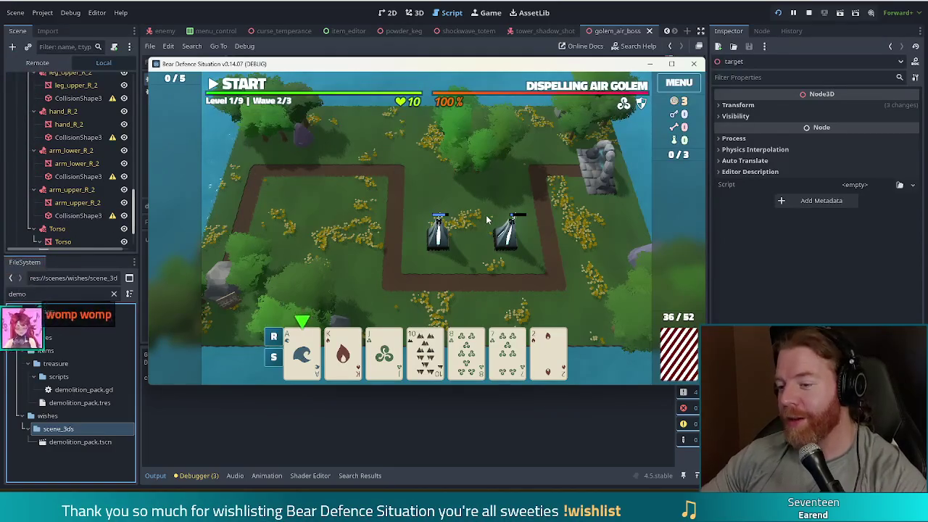
{"action": "mouse_move", "coordinate": [642, 107]}
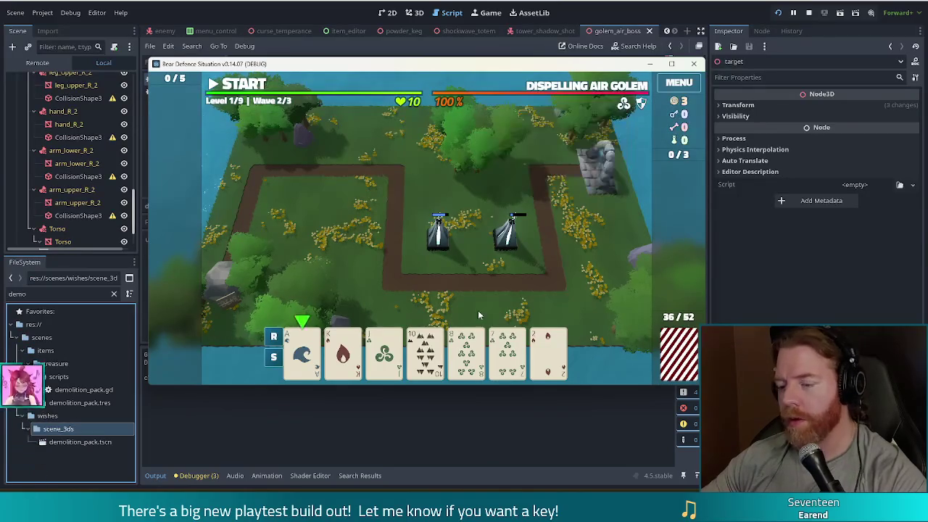
Discard the low cards, then the Ace of Water and the face cards, to draw toward a flush
{"action": "left_click", "coordinate": [507, 354]}
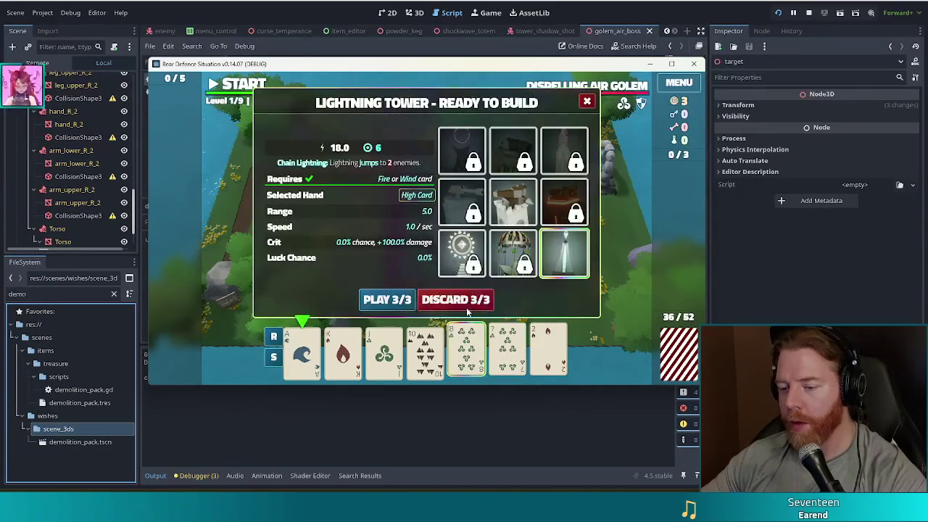
{"action": "left_click", "coordinate": [455, 303]}
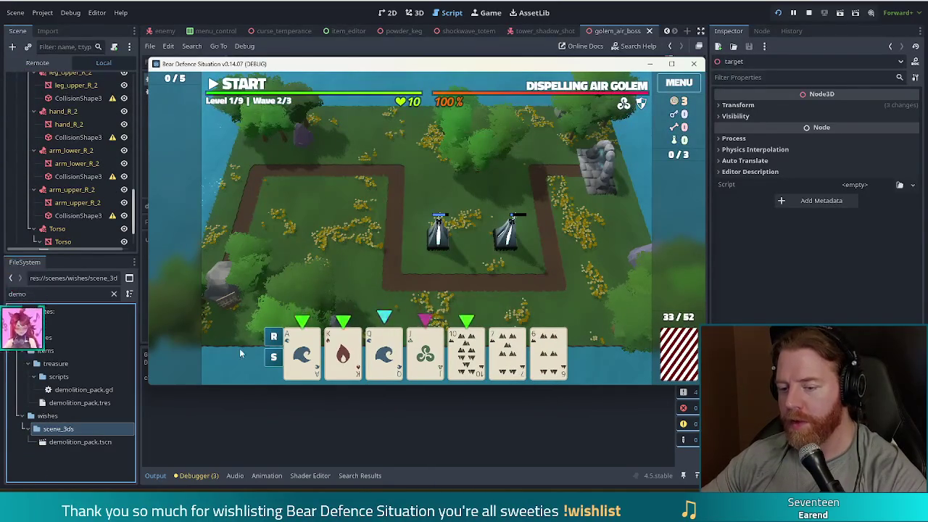
{"action": "left_click", "coordinate": [380, 356]}
{"action": "left_click", "coordinate": [343, 354]}
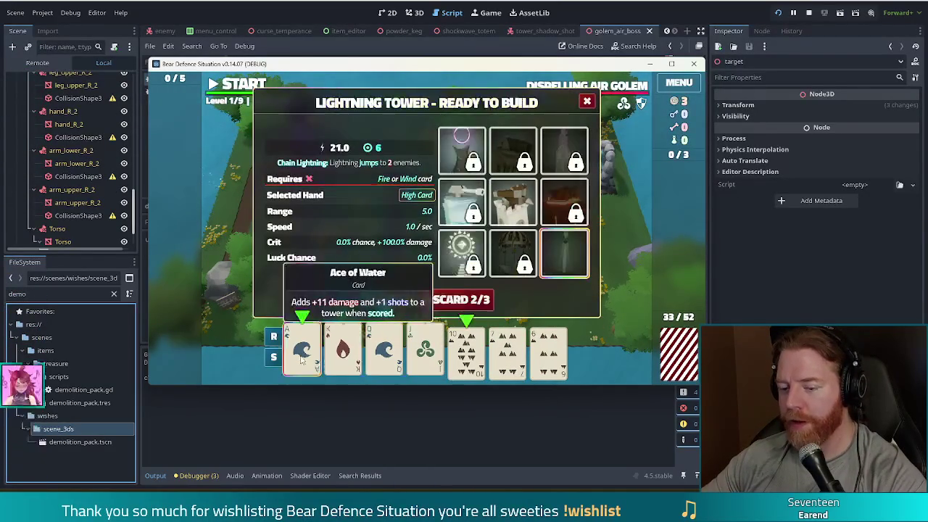
{"action": "left_click", "coordinate": [301, 354]}
{"action": "left_click", "coordinate": [455, 303]}
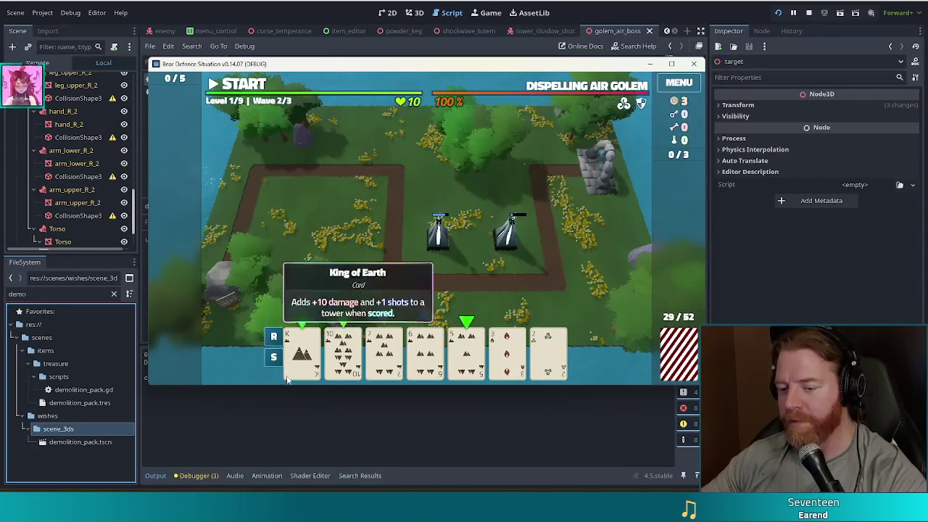
Play the flush as a Ballista and place it beside the path's top-left corner
{"action": "left_click", "coordinate": [302, 352]}
{"action": "left_click", "coordinate": [466, 352]}
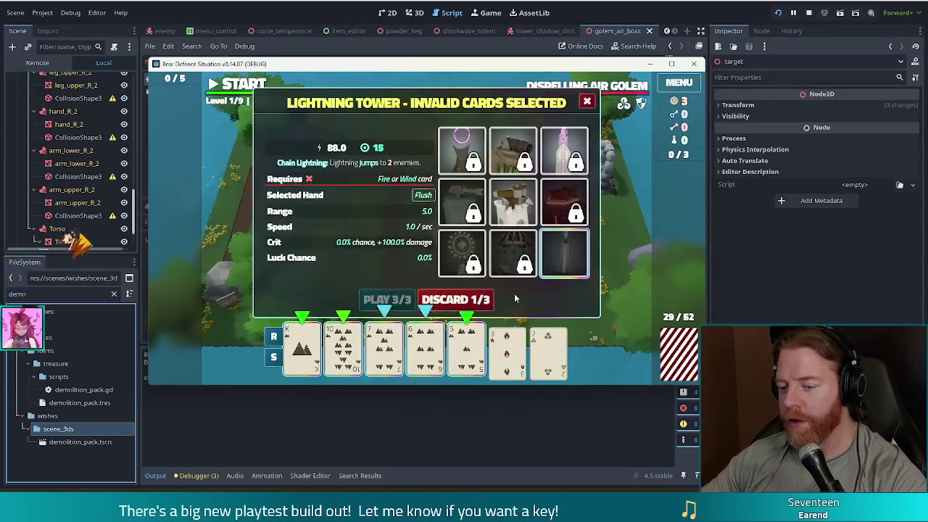
{"action": "left_click", "coordinate": [532, 202]}
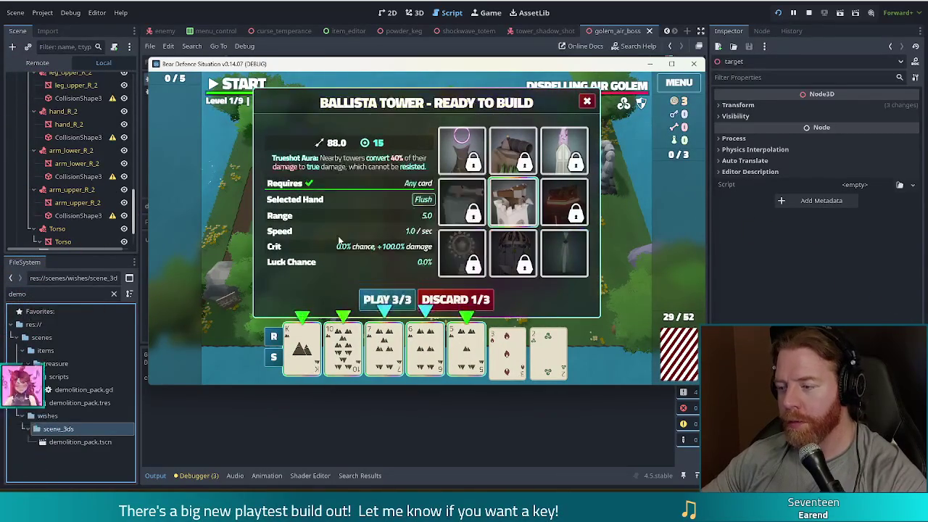
{"action": "left_click", "coordinate": [402, 300]}
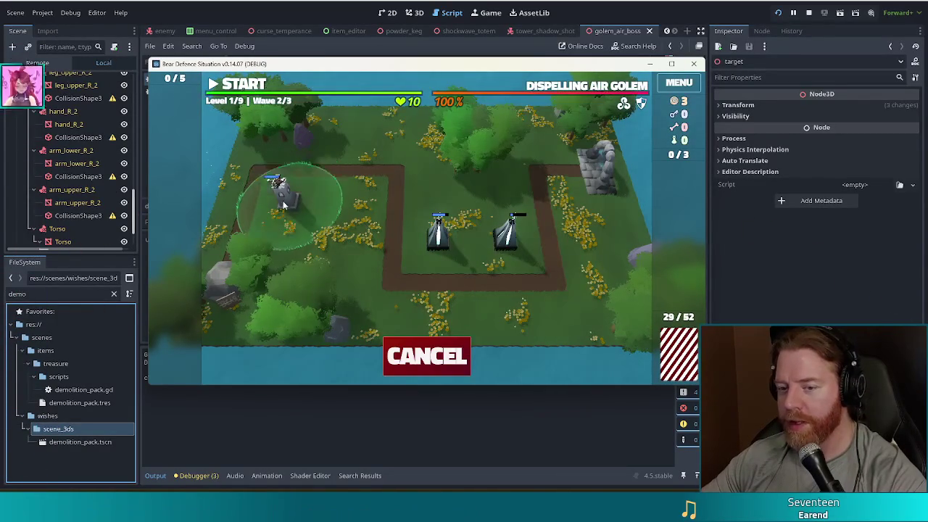
{"action": "left_click", "coordinate": [285, 209]}
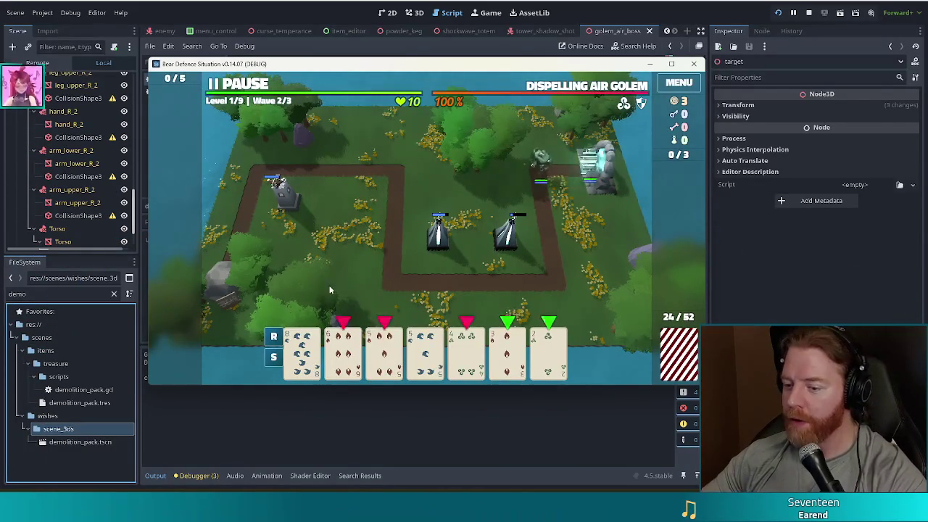
{"action": "mouse_move", "coordinate": [343, 360]}
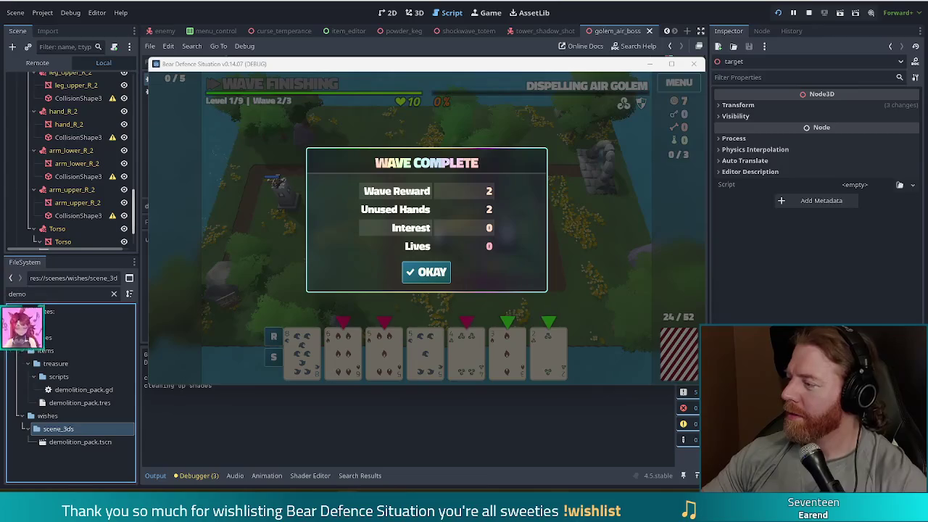
Move on to Wave 3 and discard five unwanted cards, including the 6 of Fire
{"action": "left_click", "coordinate": [426, 271]}
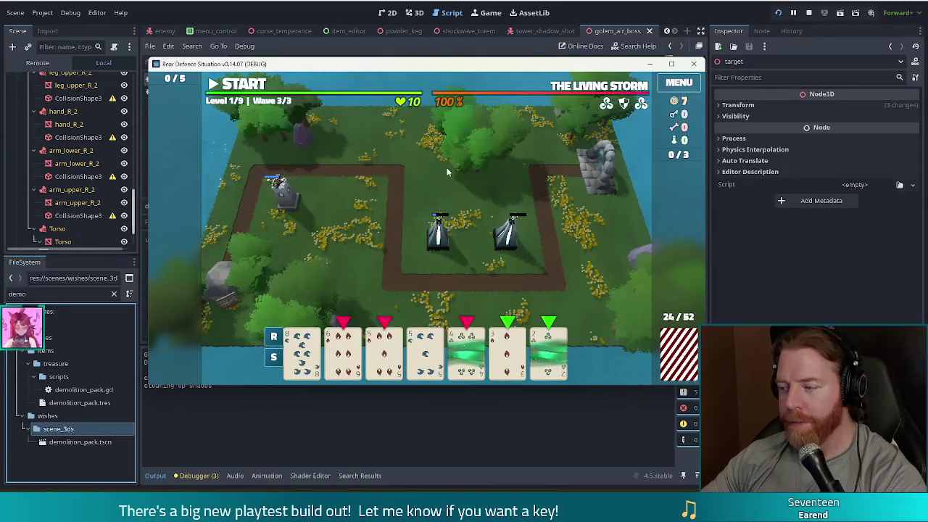
{"action": "mouse_move", "coordinate": [464, 367]}
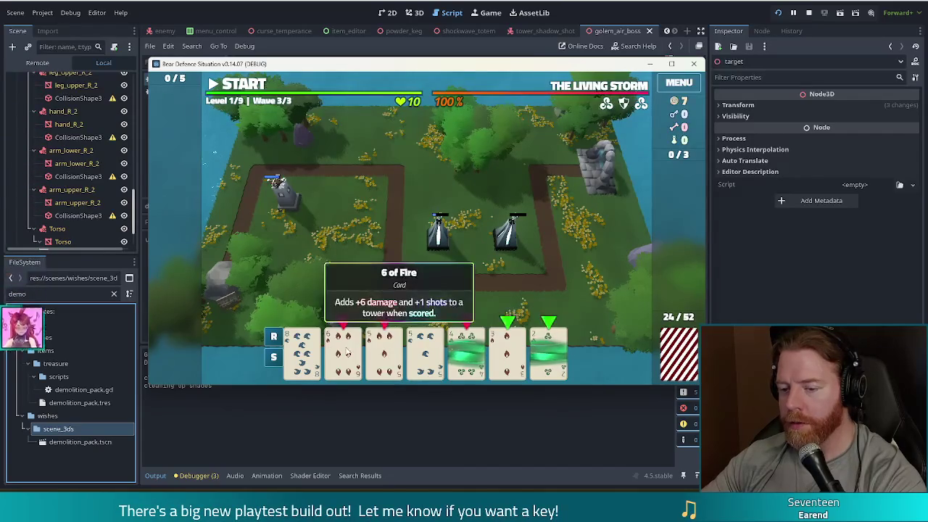
{"action": "left_click", "coordinate": [343, 352]}
{"action": "left_click", "coordinate": [385, 351]}
{"action": "left_click", "coordinate": [467, 351]}
{"action": "left_click", "coordinate": [506, 352]}
{"action": "left_click", "coordinate": [547, 352]}
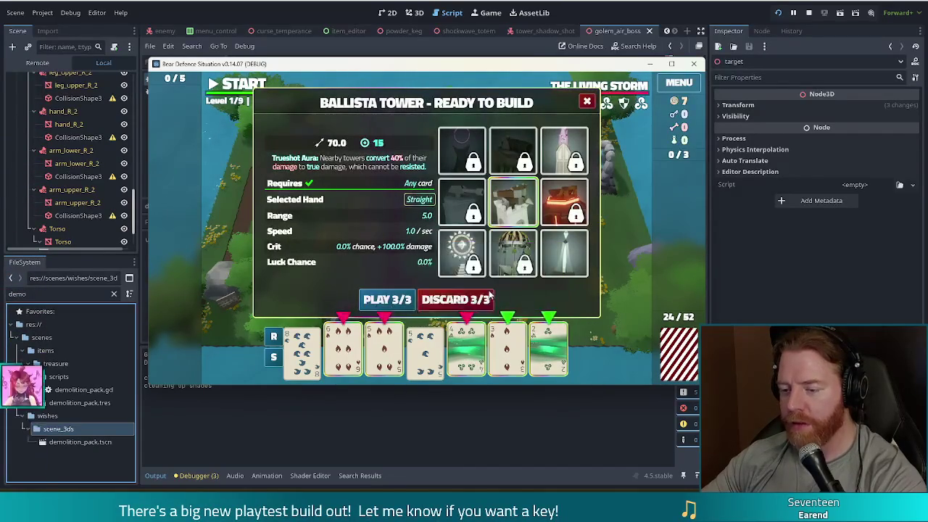
{"action": "left_click", "coordinate": [476, 299]}
Build a Lightning Tower from the pair of 8s by the right path bend
{"action": "left_click", "coordinate": [466, 352]}
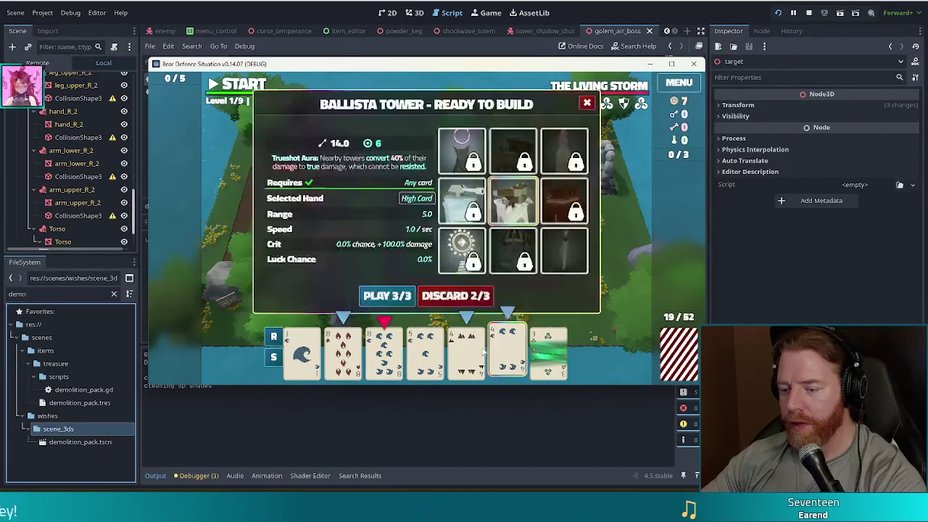
{"action": "left_click", "coordinate": [506, 352]}
{"action": "left_click", "coordinate": [382, 367]}
{"action": "left_click", "coordinate": [343, 355]}
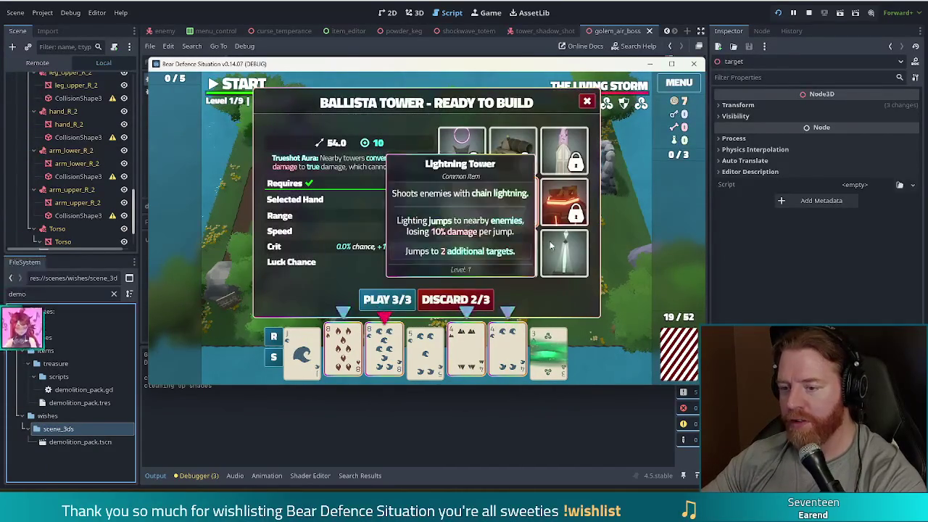
{"action": "left_click", "coordinate": [564, 254]}
{"action": "left_click", "coordinate": [530, 264]}
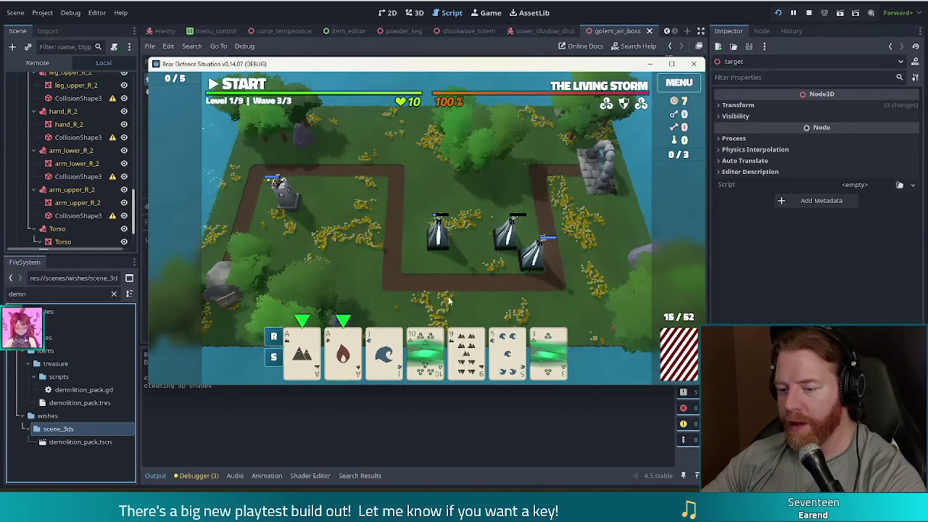
Play a Full House of Aces and Jacks as a Lightning Tower inside the first bend and clear Wave 3
{"action": "left_click", "coordinate": [427, 348]}
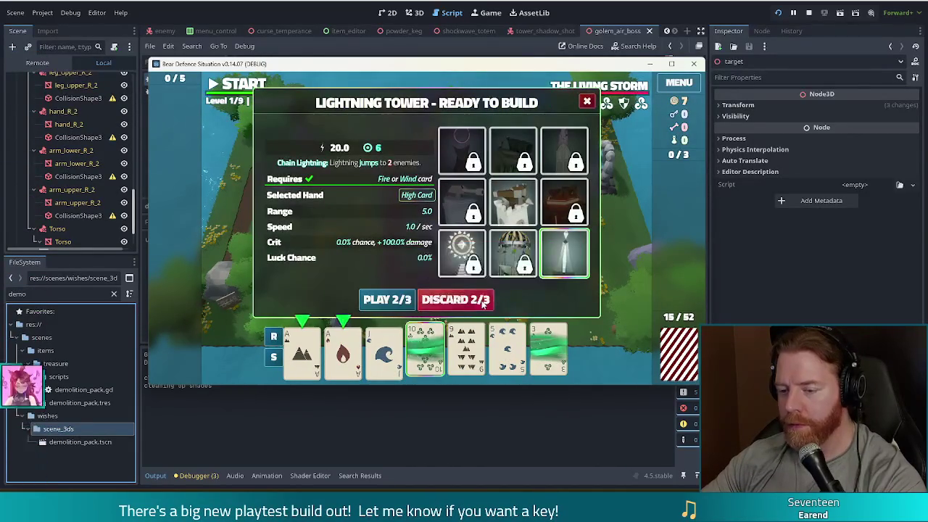
{"action": "left_click", "coordinate": [487, 301]}
{"action": "left_click", "coordinate": [302, 352]}
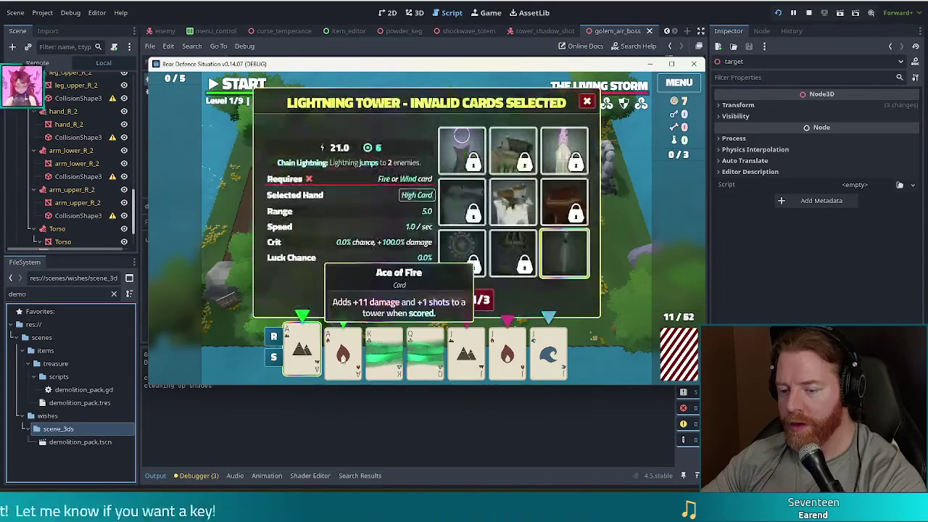
{"action": "left_click", "coordinate": [342, 351]}
{"action": "left_click", "coordinate": [467, 352]}
{"action": "left_click", "coordinate": [509, 356]}
{"action": "left_click", "coordinate": [549, 352]}
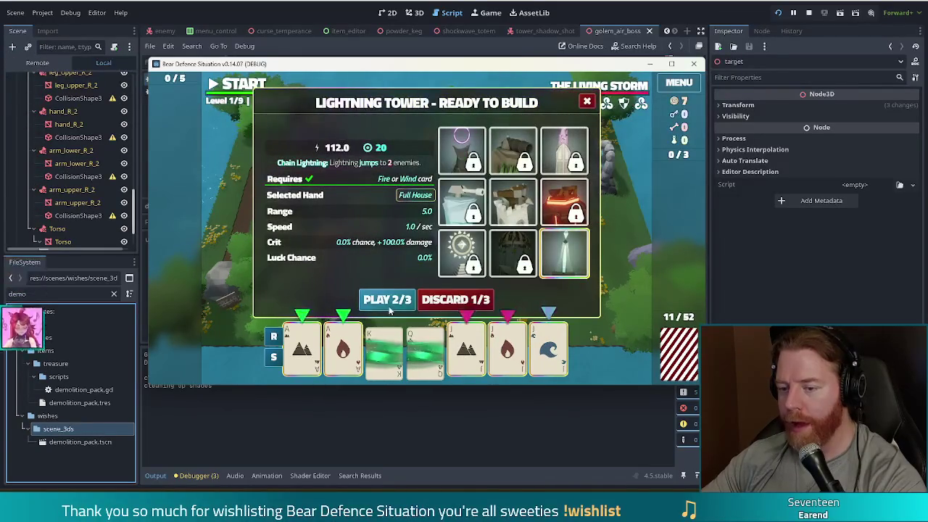
{"action": "left_click", "coordinate": [387, 308]}
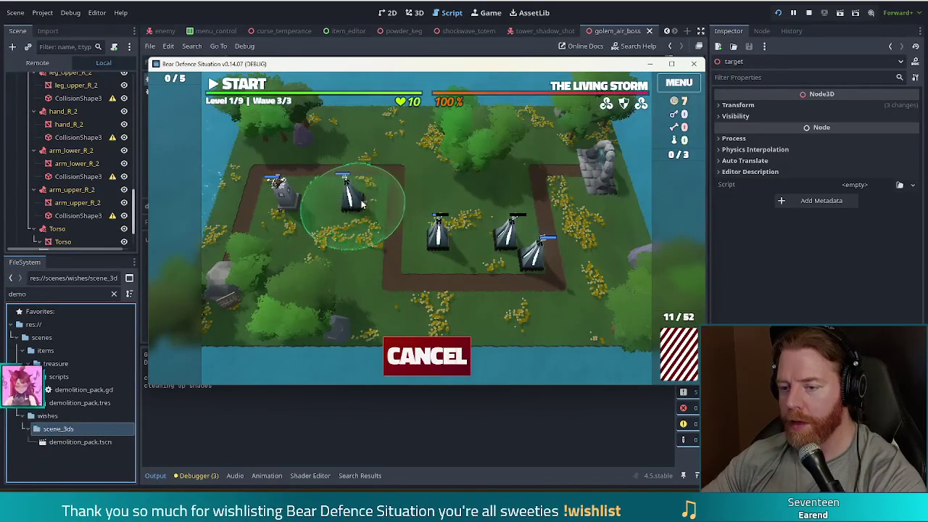
{"action": "left_click", "coordinate": [362, 204]}
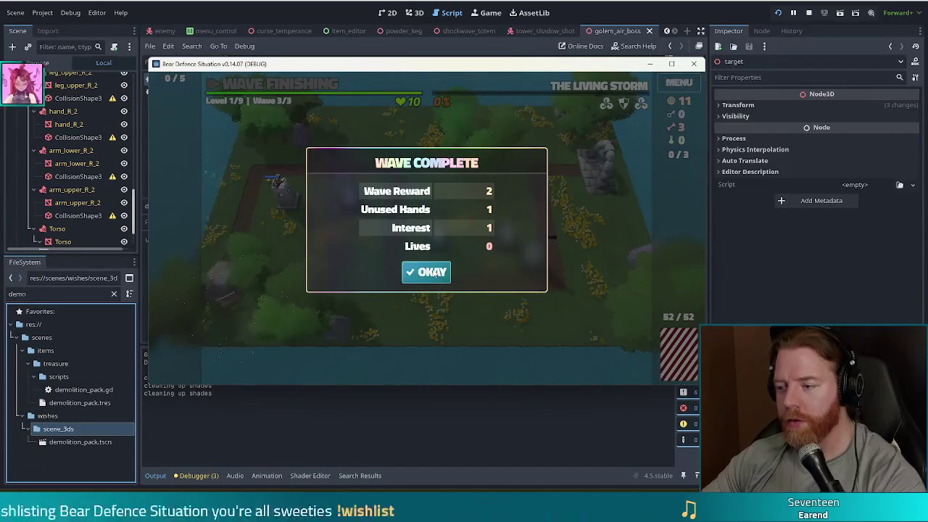
{"action": "left_click", "coordinate": [431, 272]}
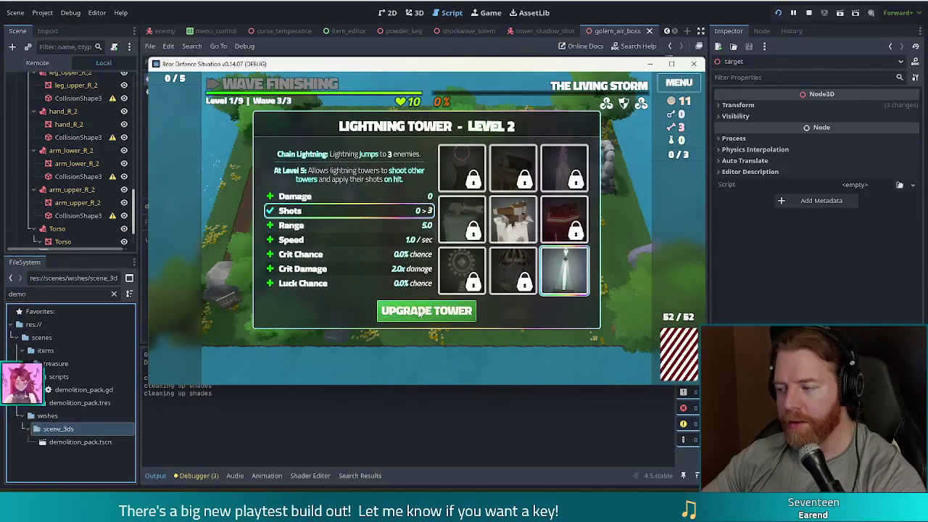
Upgrade the Lightning Tower to level 2, then add two bones, stir, and transmute the Ace of Fire to Ruby
{"action": "left_click", "coordinate": [419, 312]}
{"action": "left_click", "coordinate": [615, 208]}
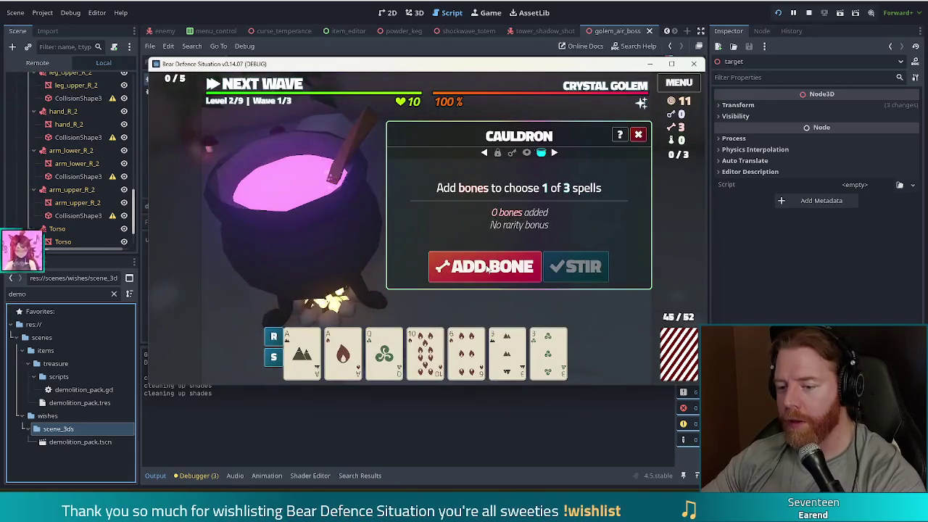
{"action": "left_click", "coordinate": [488, 269]}
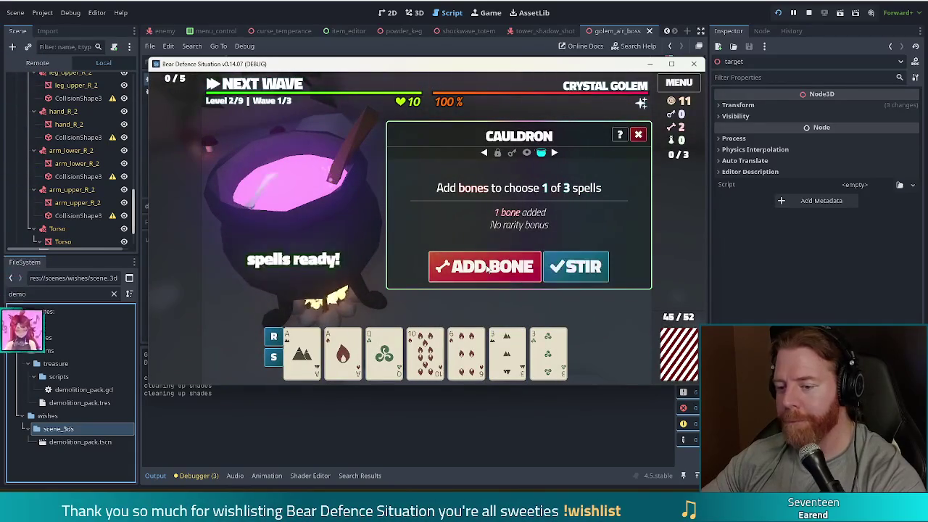
{"action": "left_click", "coordinate": [488, 268]}
{"action": "left_click", "coordinate": [488, 269]}
{"action": "left_click", "coordinate": [577, 270]}
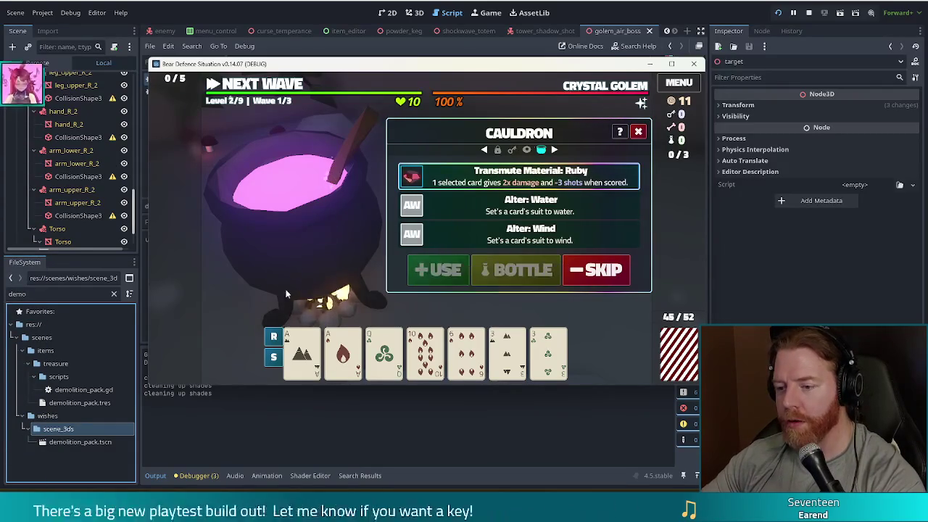
{"action": "left_click", "coordinate": [439, 270]}
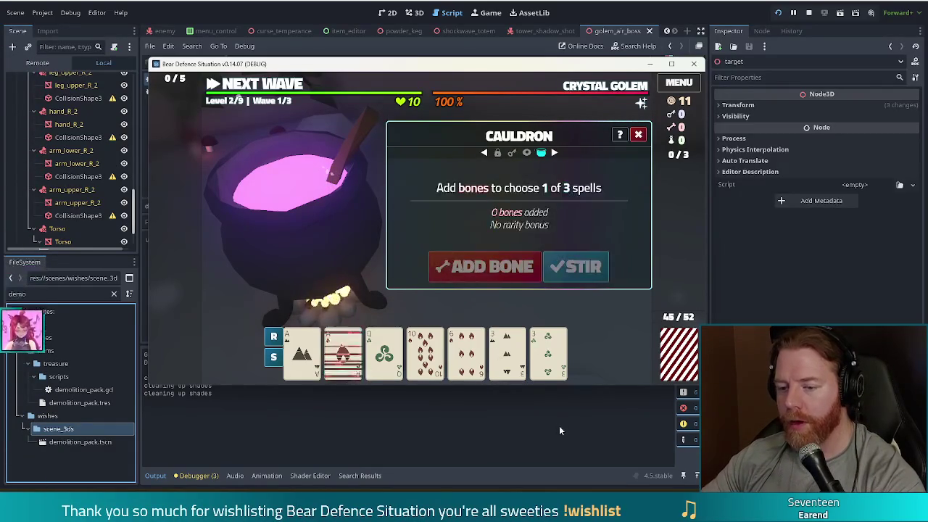